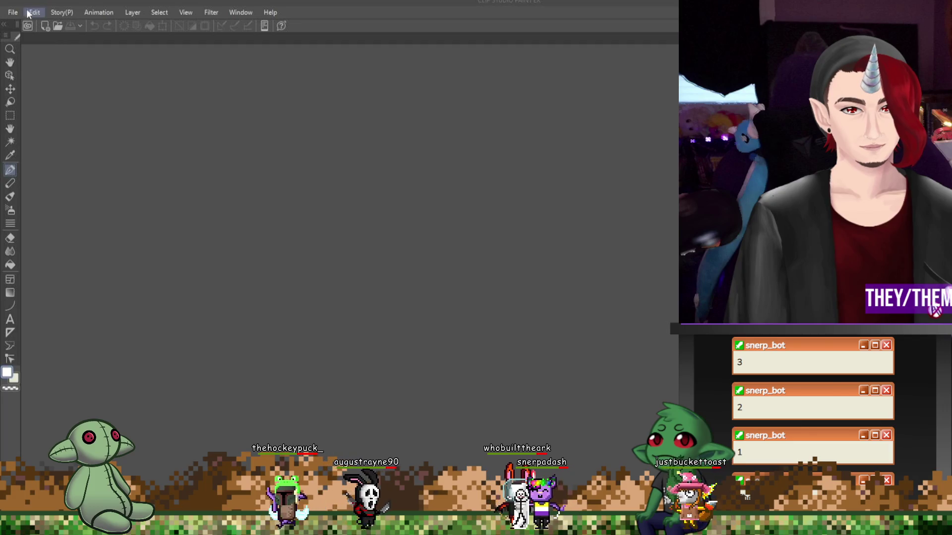
# Load the saved 'animation' workspace from Window > Workspace and accept the import settings
pyautogui.click(248, 15)
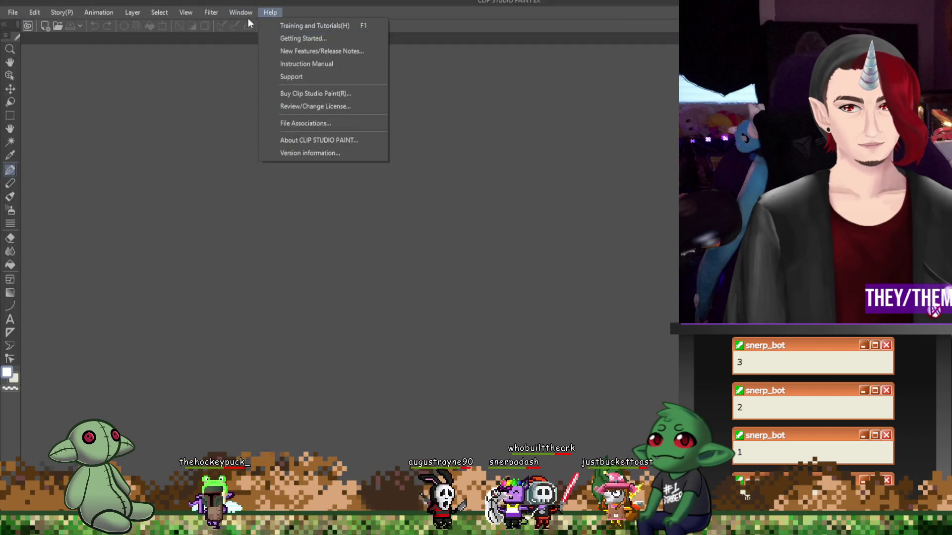
pyautogui.moveTo(275, 47)
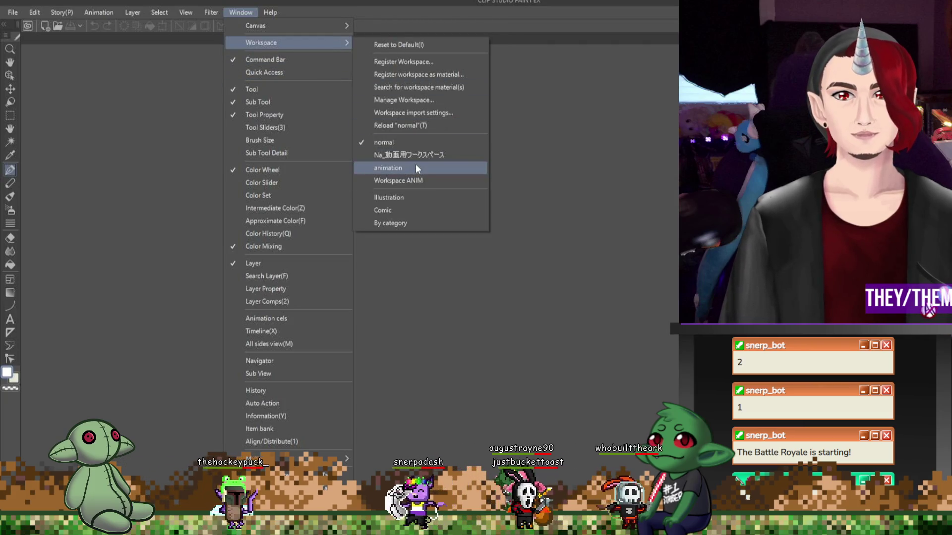
pyautogui.click(416, 168)
pyautogui.click(601, 227)
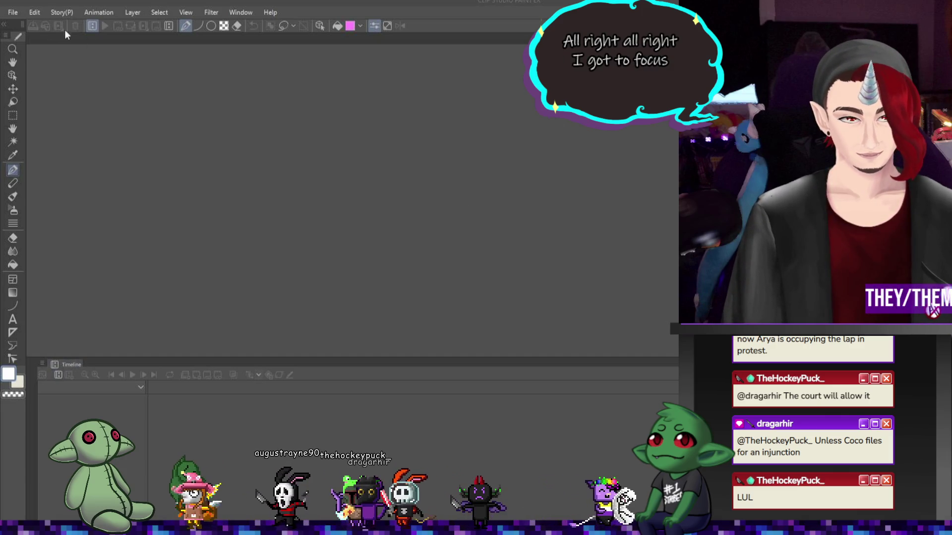
pyautogui.click(13, 12)
# Create a new 1600 x 1700 px canvas at 300 dpi
pyautogui.click(15, 25)
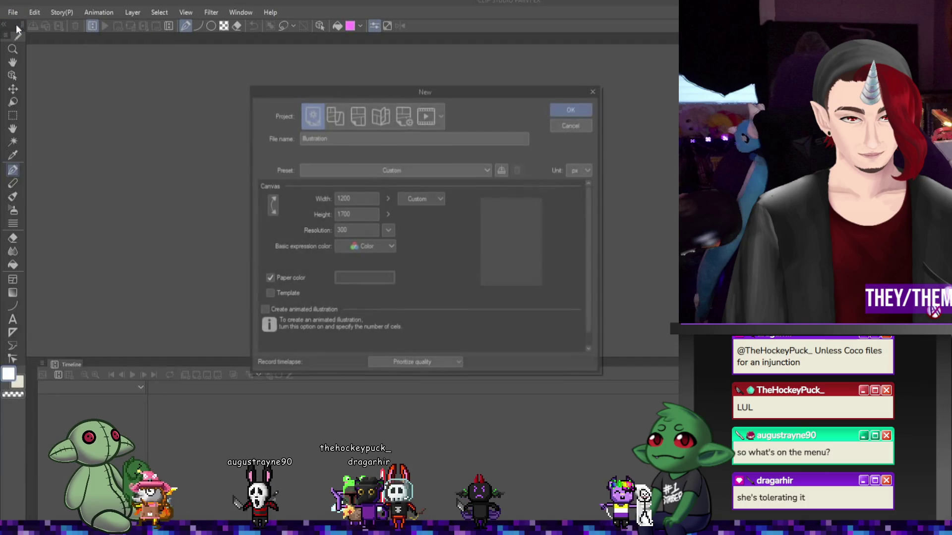
pyautogui.click(353, 213)
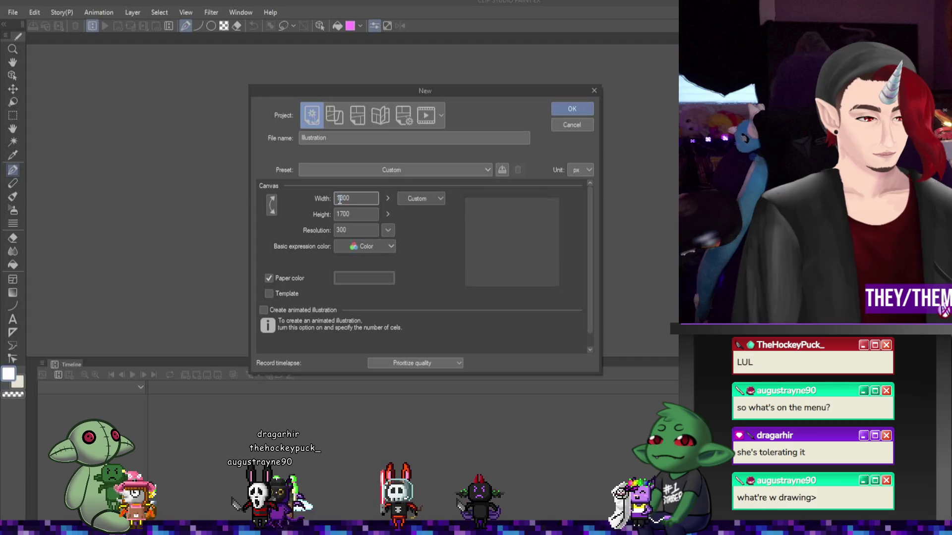
pyautogui.click(561, 110)
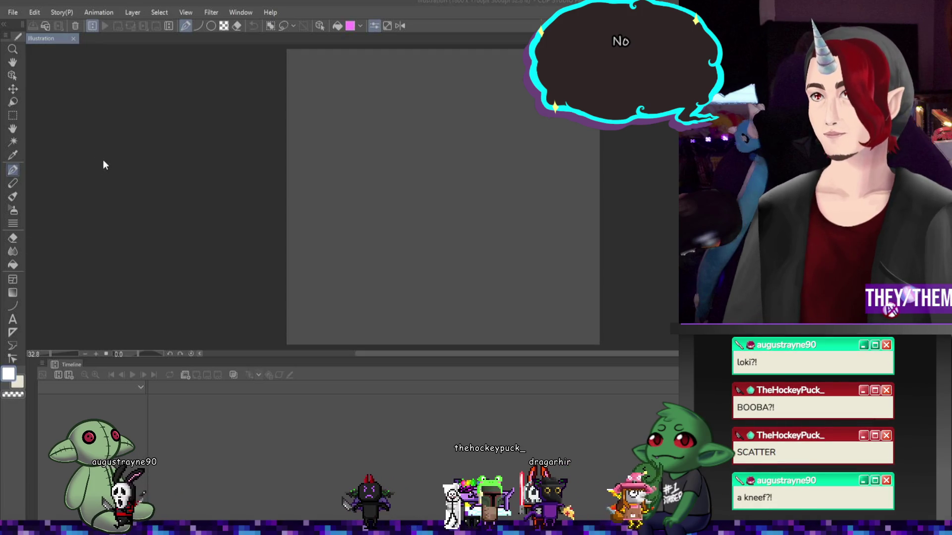
# Toggle the pen's display from the Wacom Express menu and launch Spud Tablet from the desktop
pyautogui.middleClick(396, 252)
pyautogui.click(341, 242)
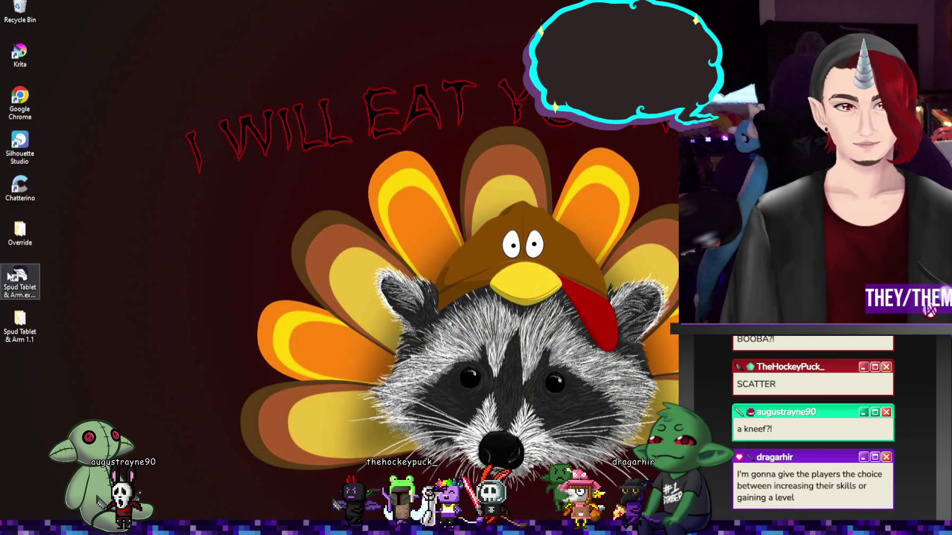
pyautogui.doubleClick(20, 277)
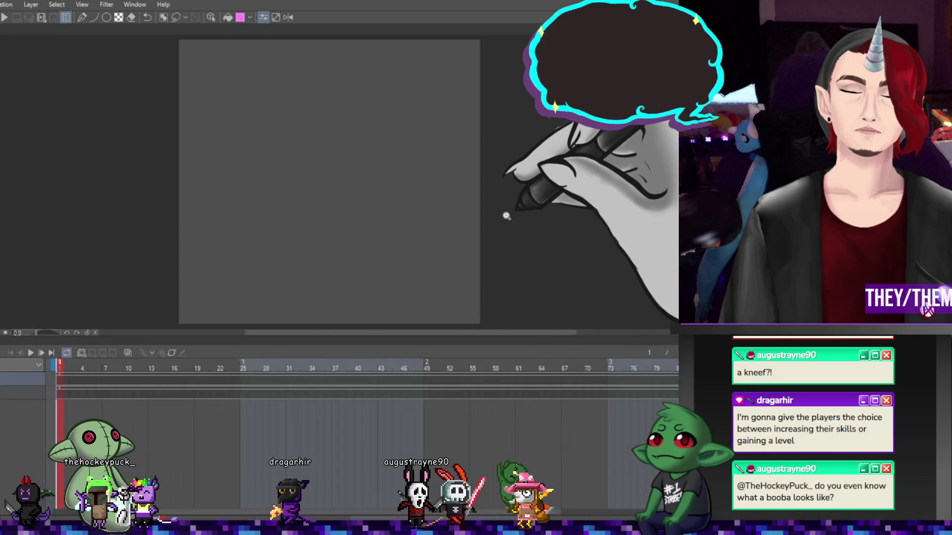
# With the pen tool active, add a new animation folder and cel 1 at frame 1
pyautogui.scroll(1, 329, 183)
pyautogui.scroll(-1, 330, 184)
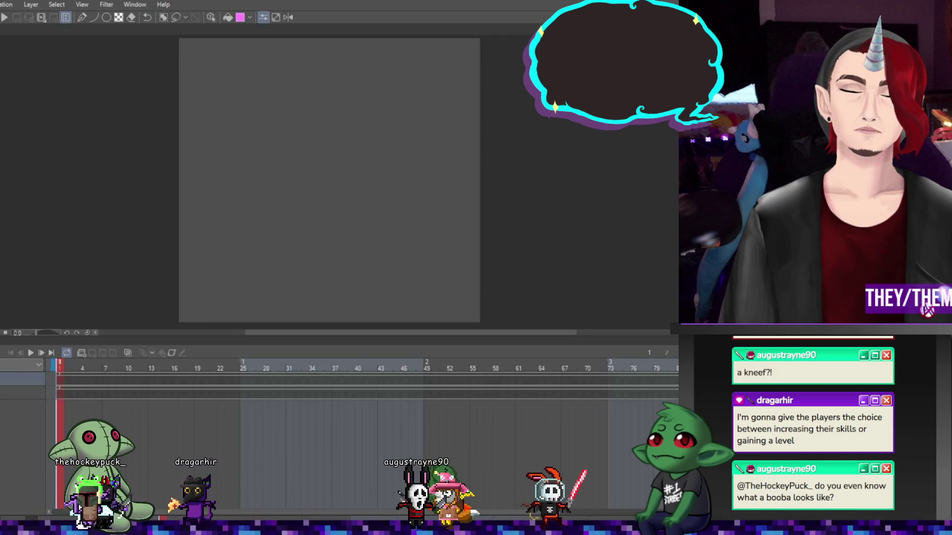
pyautogui.press('p')
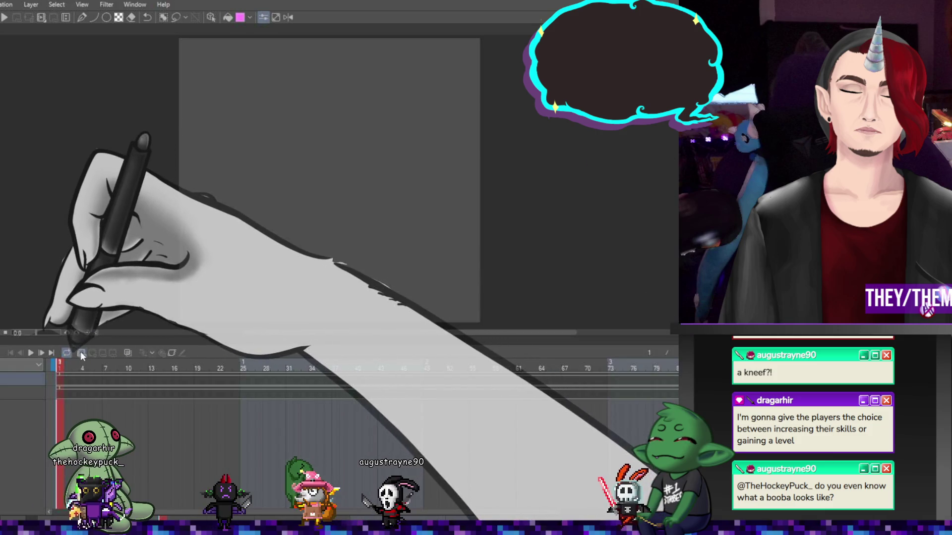
pyautogui.click(81, 352)
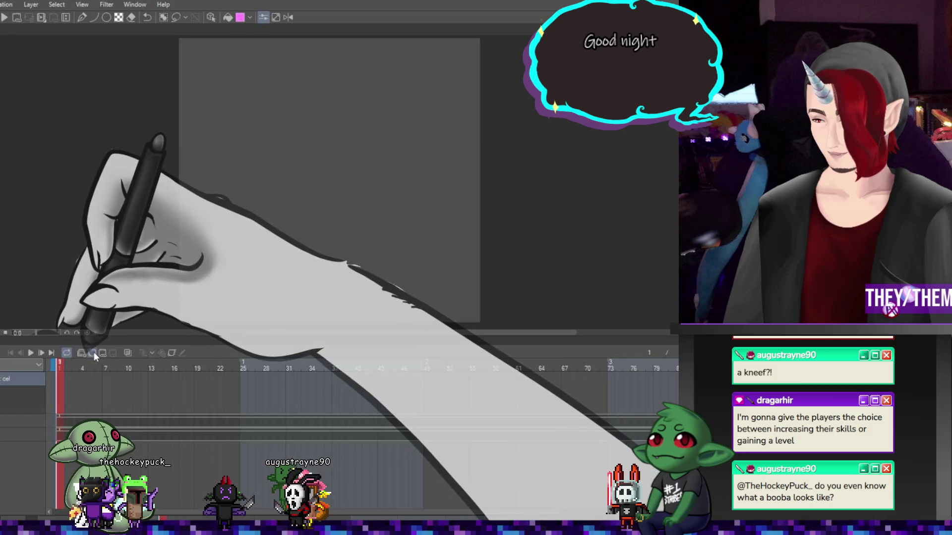
pyautogui.click(94, 352)
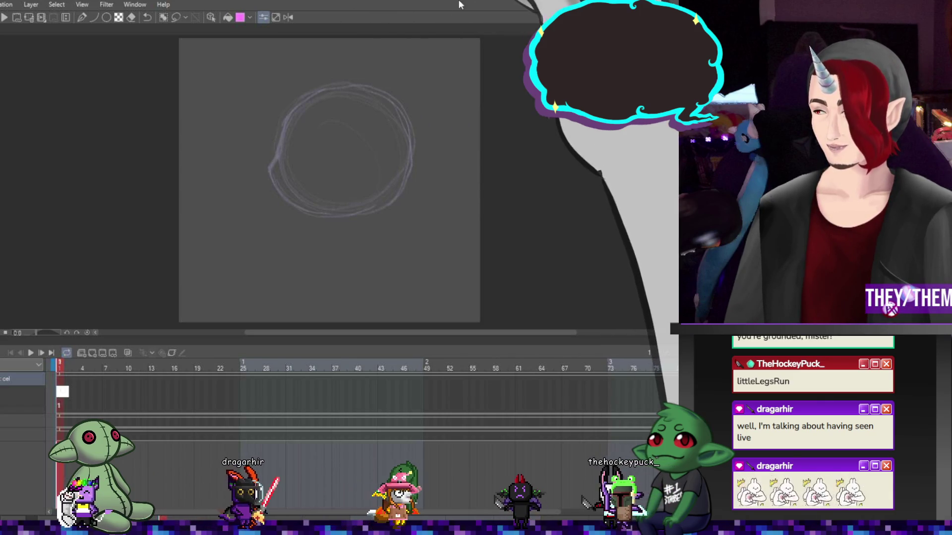
# Shrink the head circle slightly and nudge it up, then sketch the left and right pointed ears
pyautogui.hotkey('ctrl', 't')
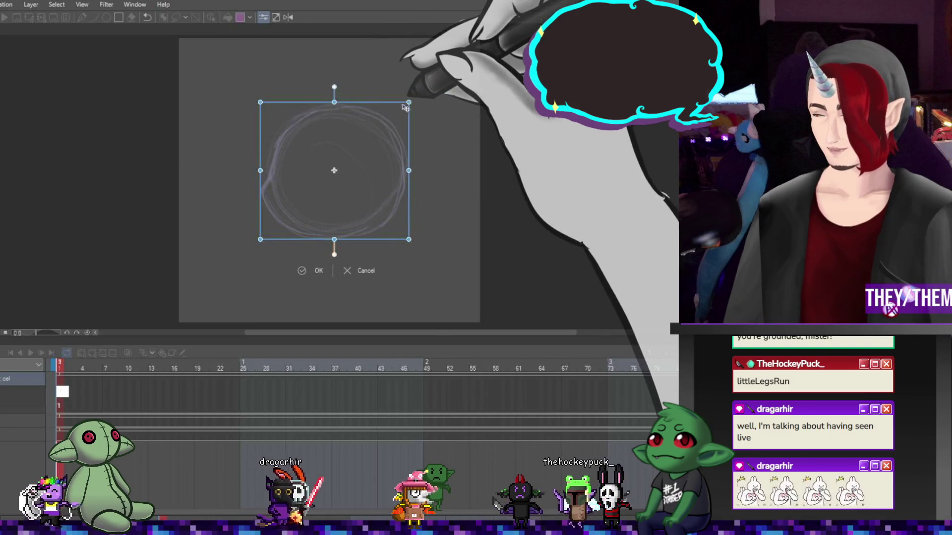
pyautogui.moveTo(367, 126); pyautogui.dragTo(382, 116)
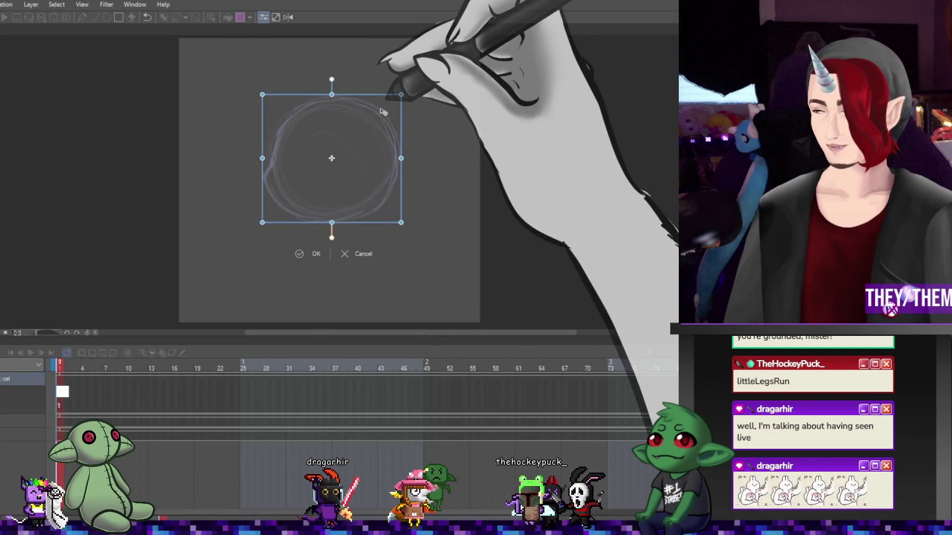
pyautogui.press('Return')
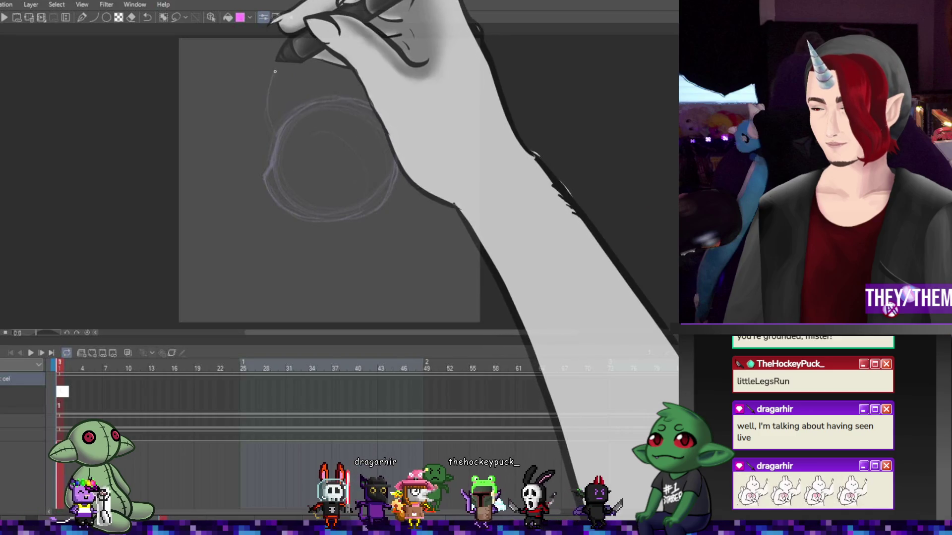
pyautogui.moveTo(267, 128); pyautogui.dragTo(307, 97)
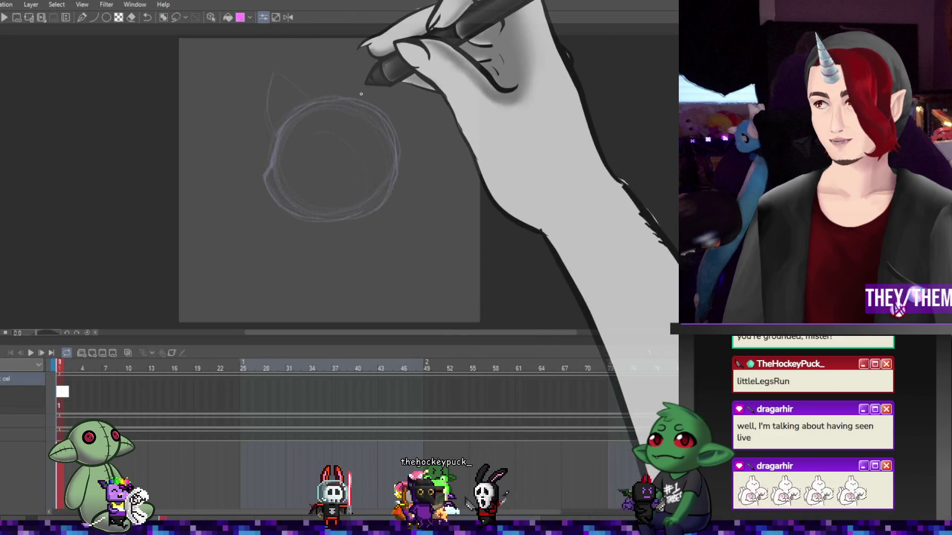
pyautogui.moveTo(362, 97); pyautogui.dragTo(395, 73)
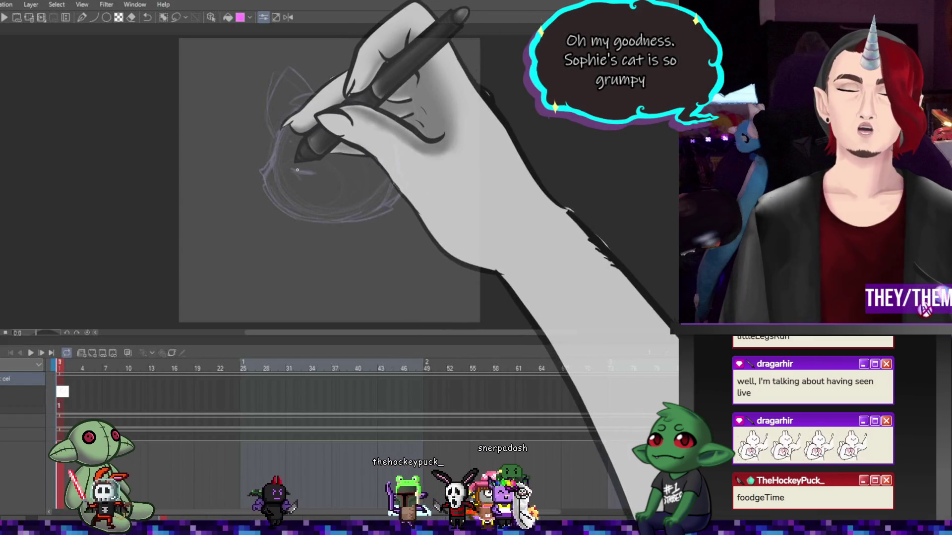
# Sketch a first facial stroke inside the cat's head
pyautogui.moveTo(292, 172); pyautogui.dragTo(315, 175)
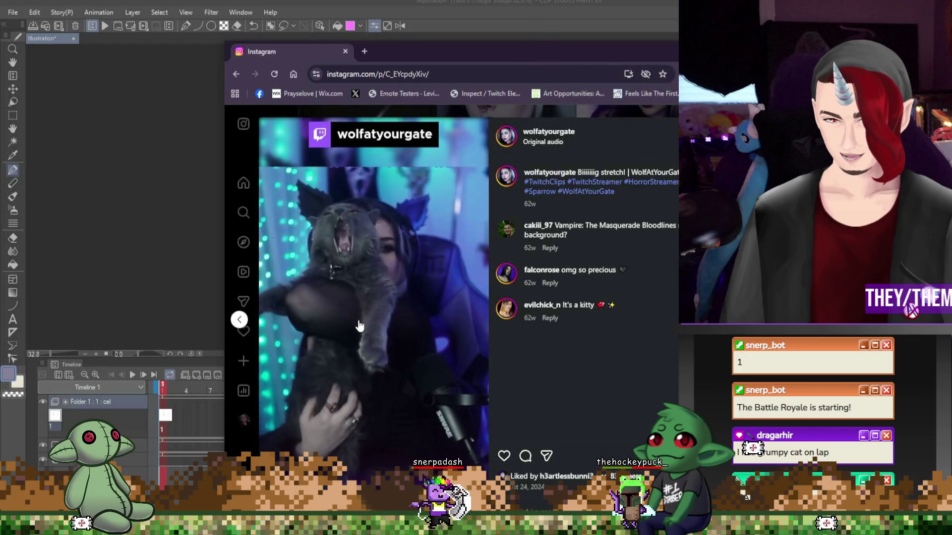
# Close the browser window showing the Instagram cat reference
pyautogui.click(345, 51)
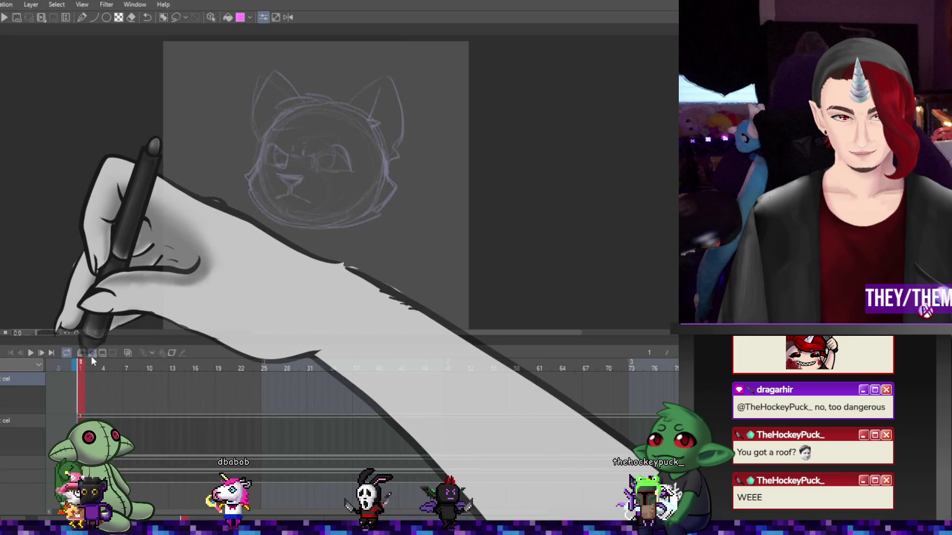
pyautogui.click(91, 356)
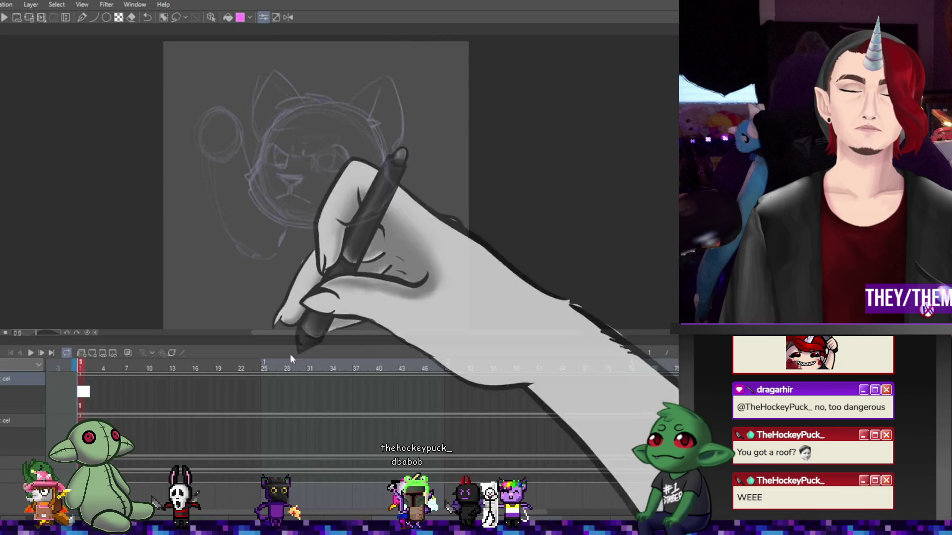
pyautogui.click(94, 354)
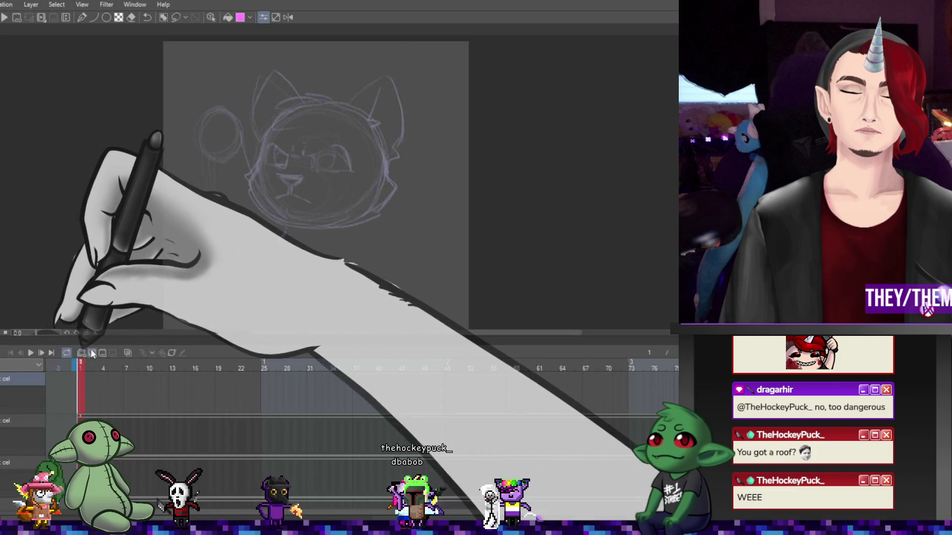
pyautogui.moveTo(250, 221); pyautogui.dragTo(258, 226)
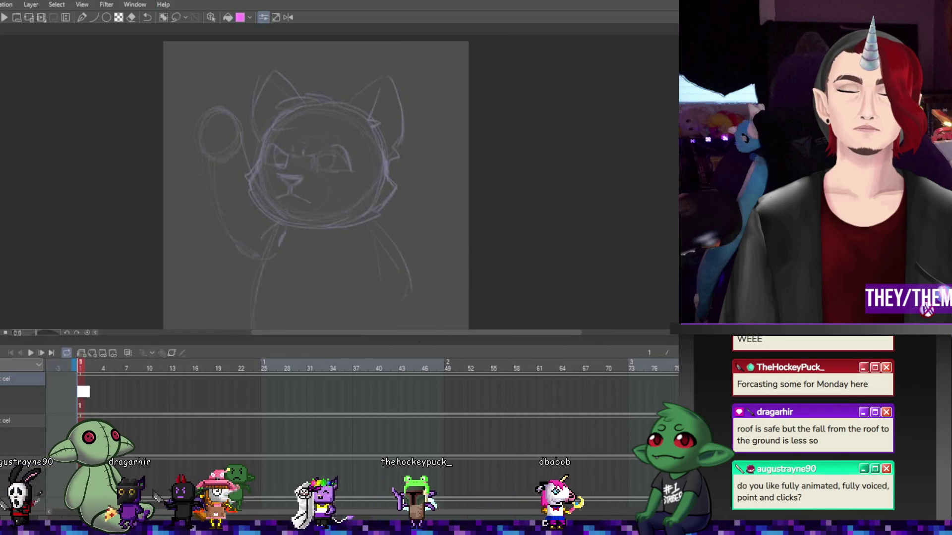
pyautogui.scroll(-1, 316, 168)
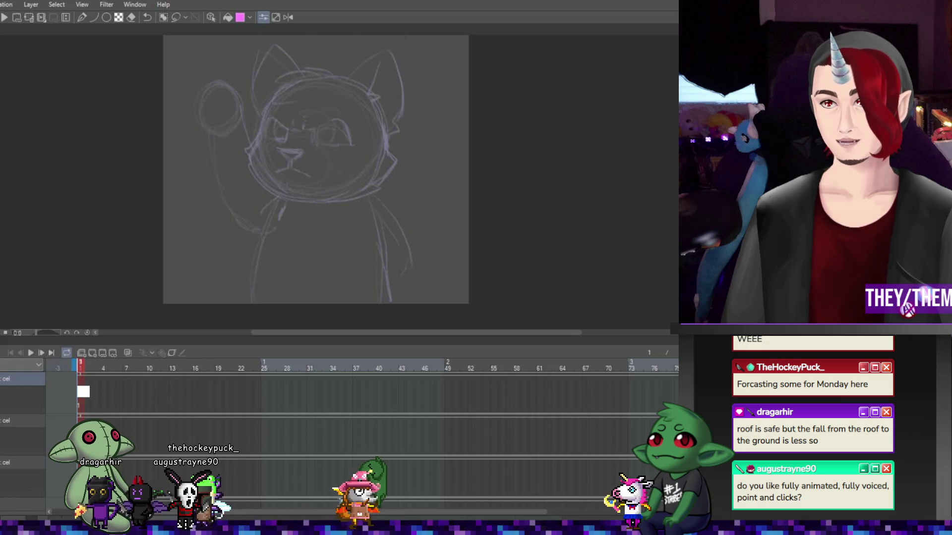
pyautogui.hotkey('ctrl', 'shift', 'n')
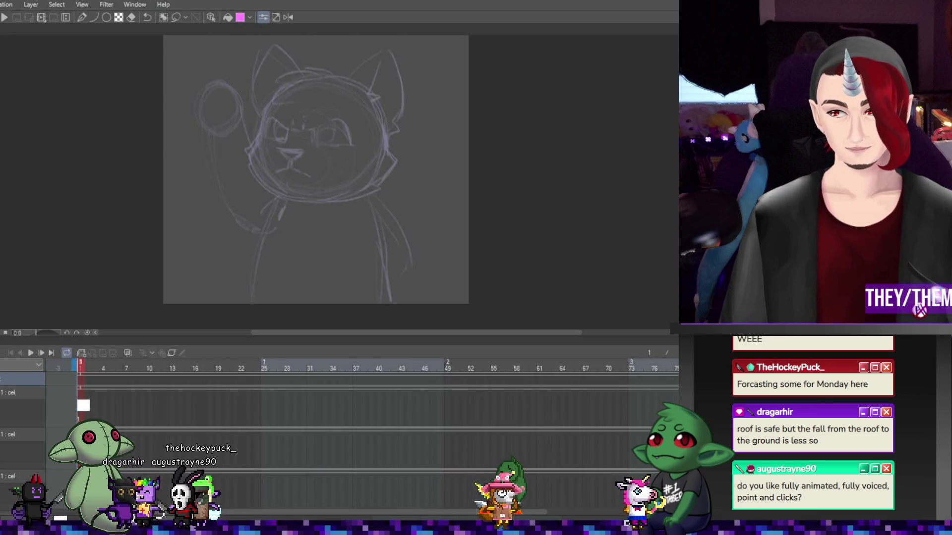
# Rotate the cat sketch slightly counter-clockwise with Free Transform, then return to the pen
pyautogui.hotkey('ctrl', 't')
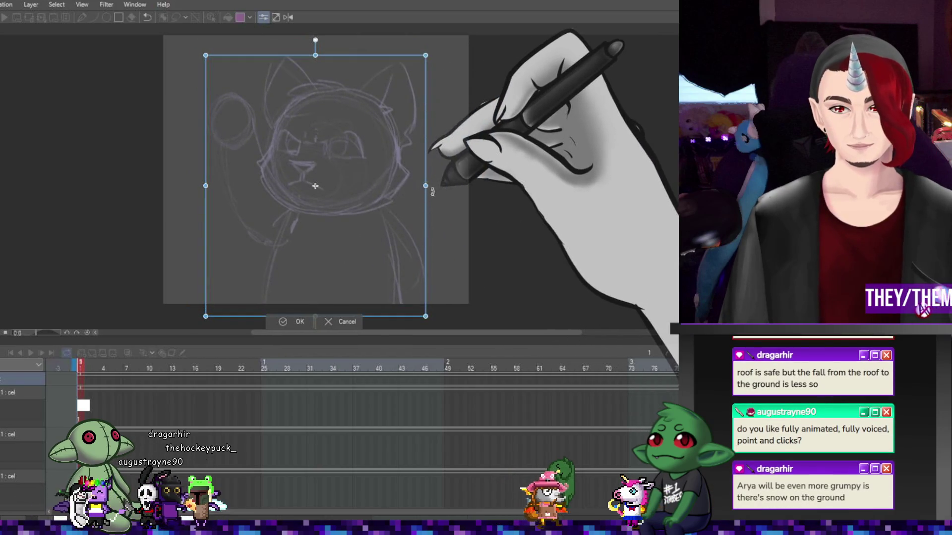
pyautogui.scroll(-1, 469, 243)
pyautogui.moveTo(469, 244); pyautogui.dragTo(513, 240)
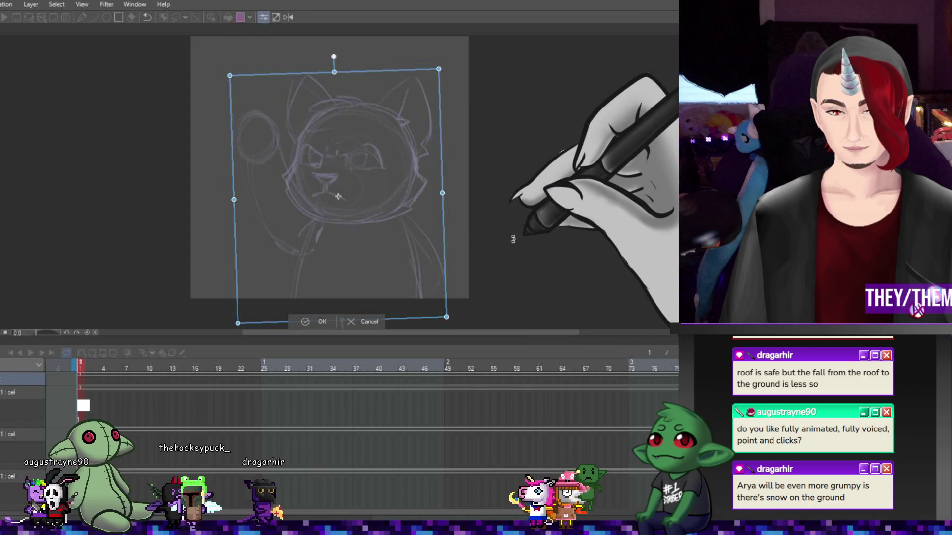
pyautogui.press('Return')
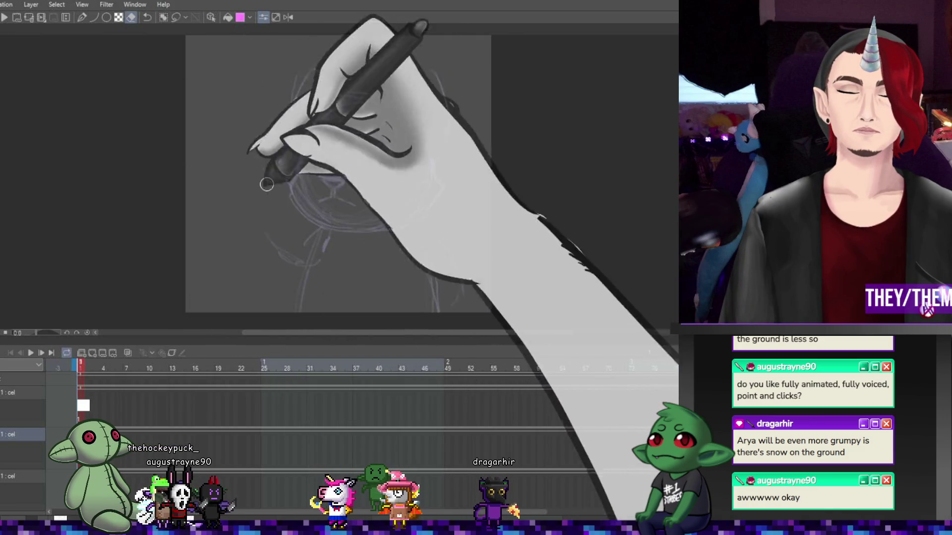
pyautogui.press('p')
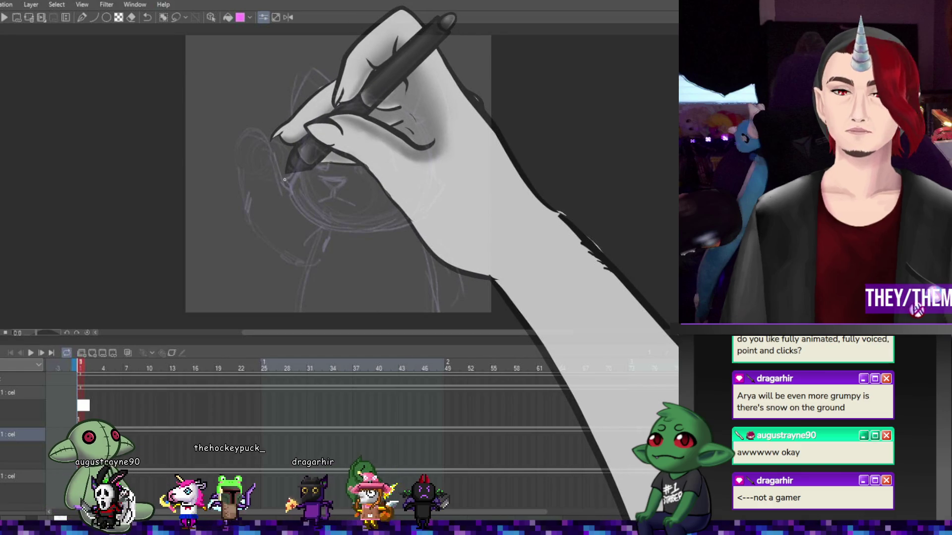
# Scroll the canvas view while roughing in strokes over the tilted cat's head and raised arm
pyautogui.scroll(1, 338, 198)
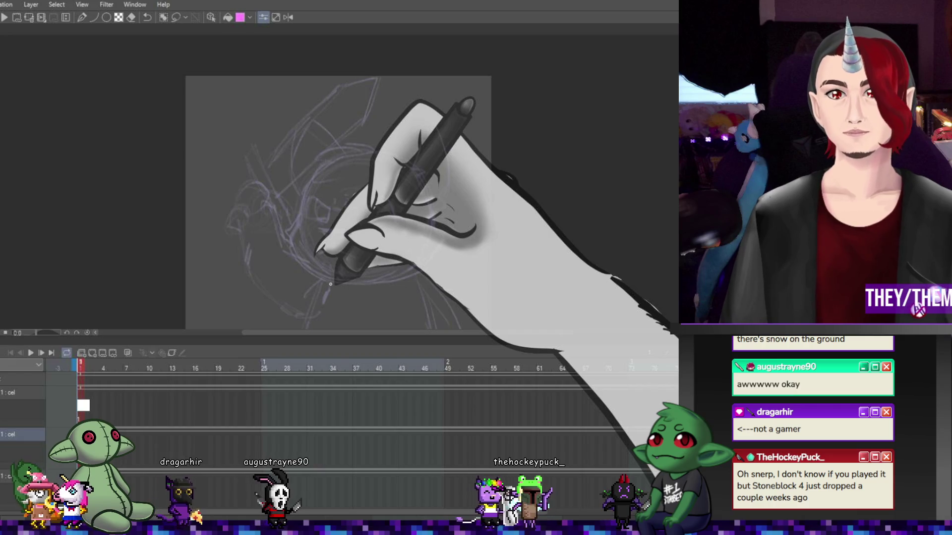
pyautogui.scroll(-2, 455, 154)
pyautogui.scroll(2, 455, 154)
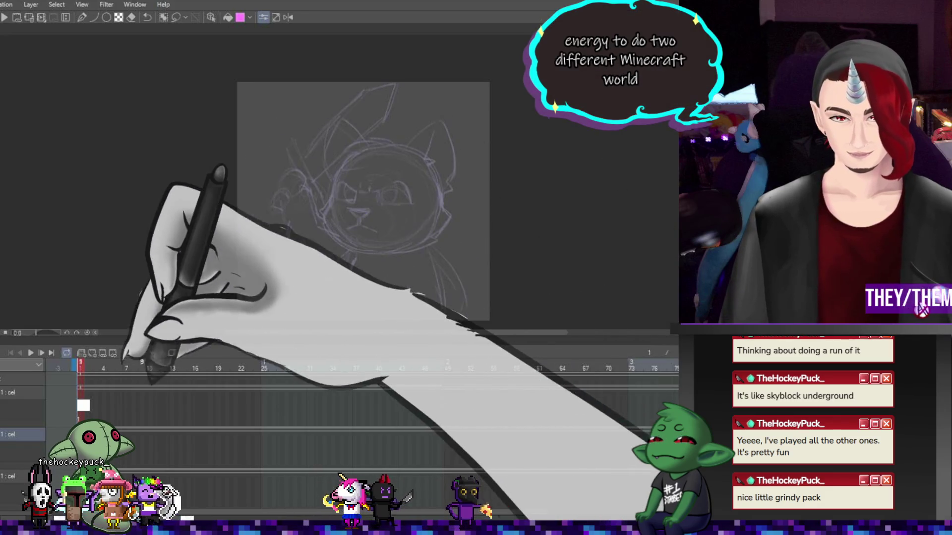
# Make the top cel layer active and restore the accidentally removed frame 1 cel
pyautogui.click(23, 392)
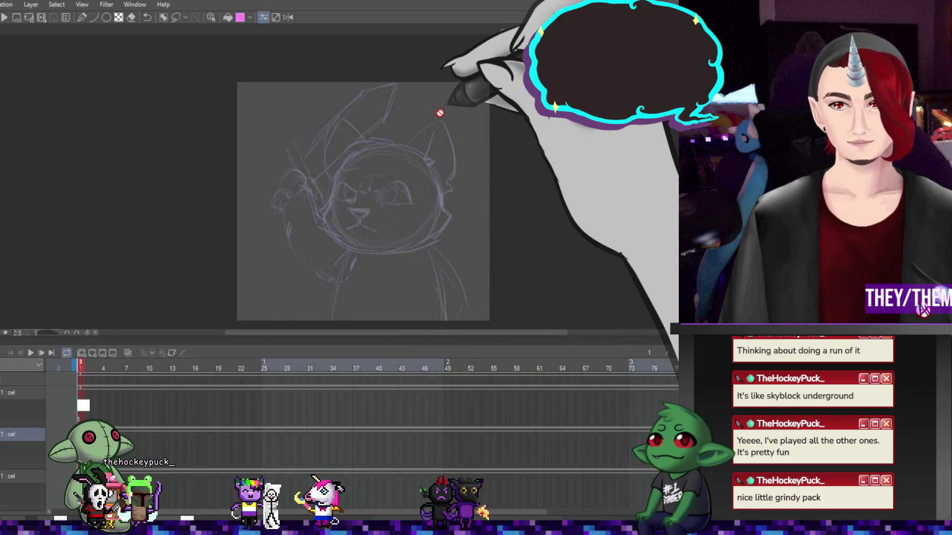
pyautogui.hotkey('alt', ']')
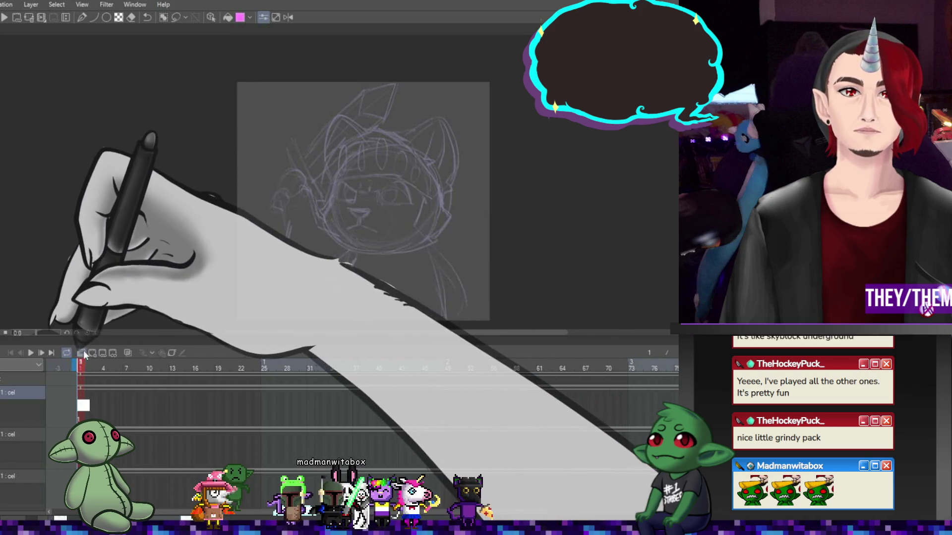
pyautogui.click(90, 352)
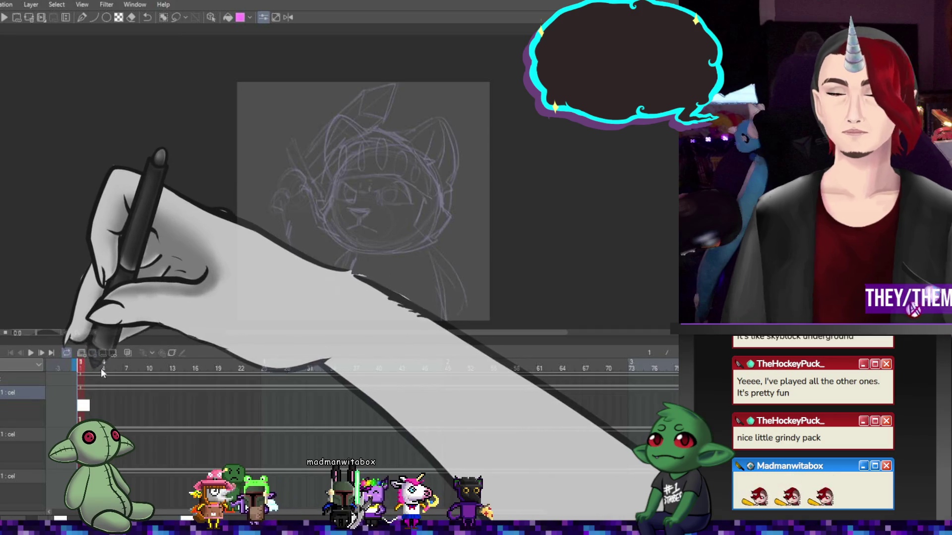
pyautogui.hotkey('ctrl', 'z')
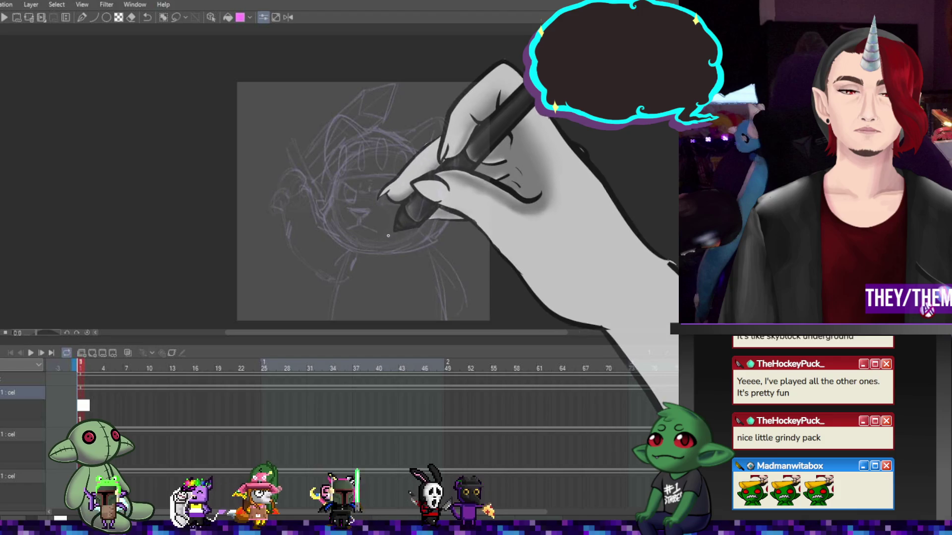
# Adjust the zoom and sketch more lines on the cat's lower body
pyautogui.scroll(-1, 363, 198)
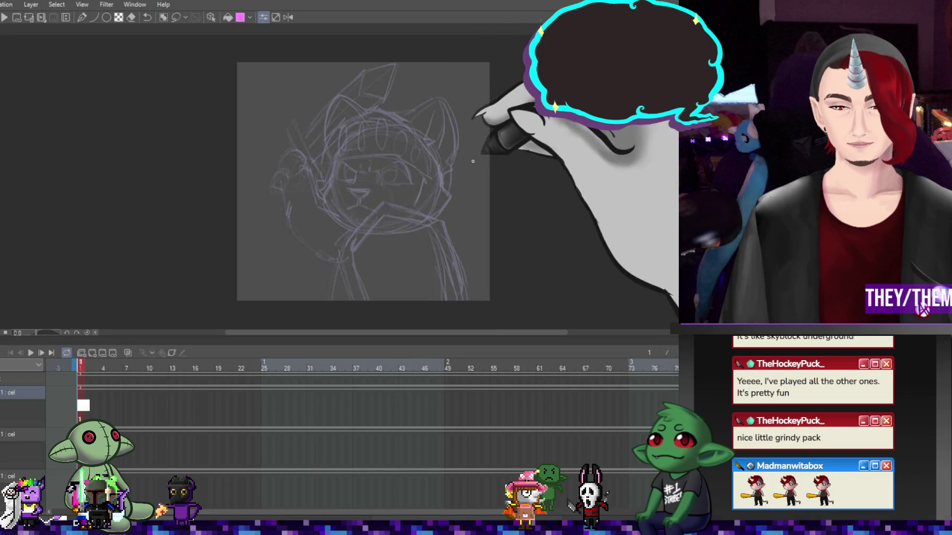
pyautogui.hotkey('ctrl', '-')
pyautogui.hotkey('ctrl', '+')
pyautogui.hotkey('ctrl', '-')
pyautogui.hotkey('ctrl', '+')
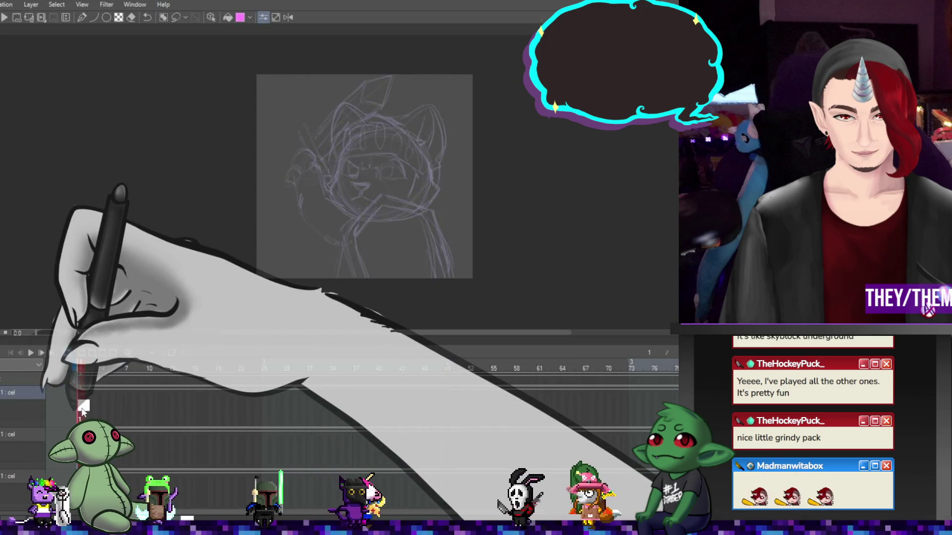
pyautogui.moveTo(387, 209); pyautogui.dragTo(357, 238)
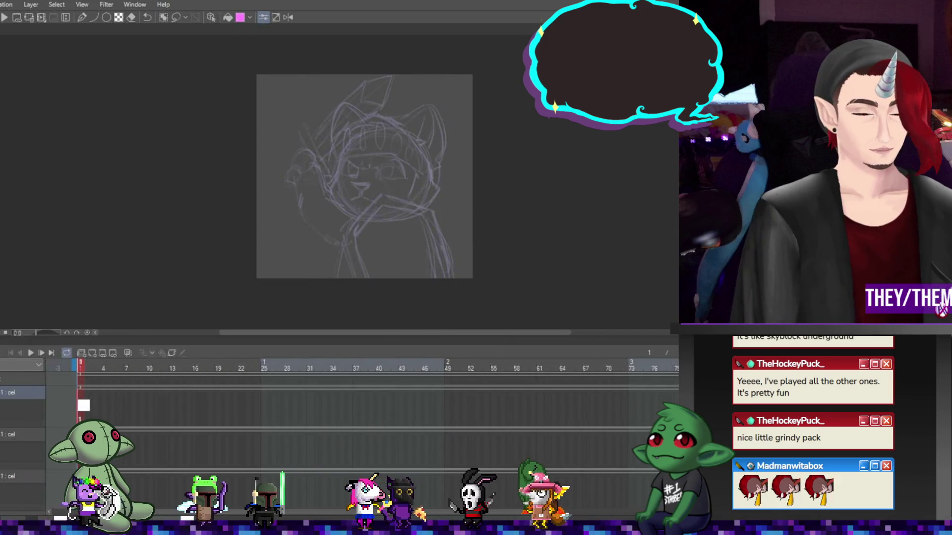
pyautogui.hotkey('ctrl', 'shift', 'n')
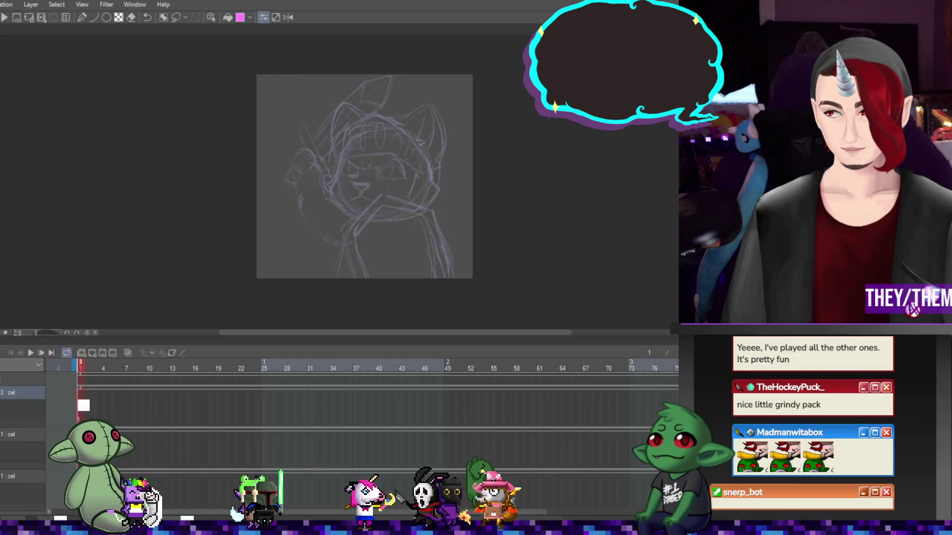
pyautogui.hotkey('ctrl', 'shift', 'n')
pyautogui.click(106, 406)
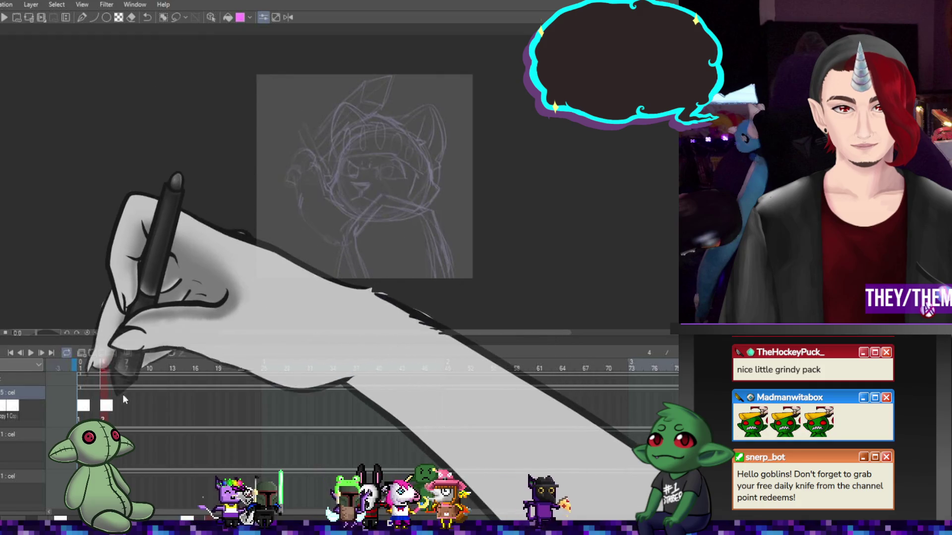
pyautogui.click(127, 406)
pyautogui.click(127, 407)
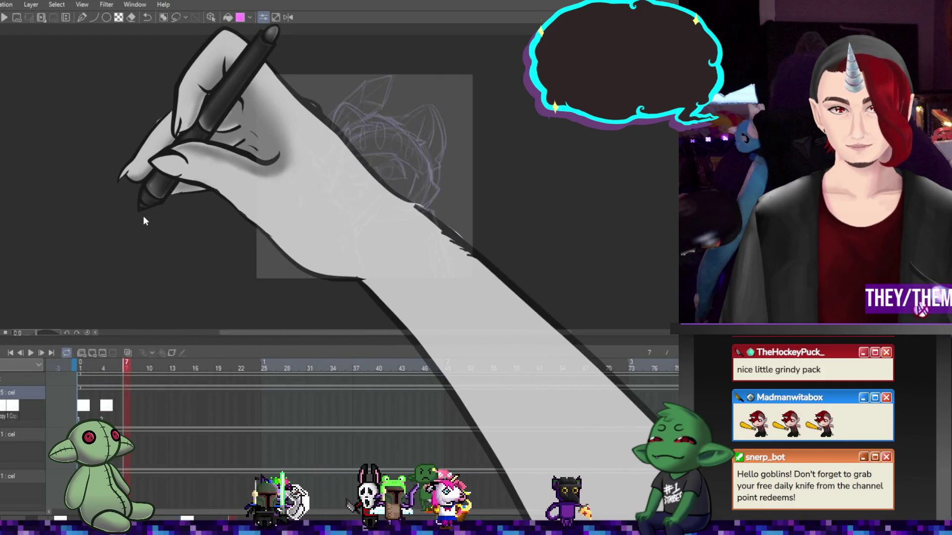
pyautogui.click(151, 405)
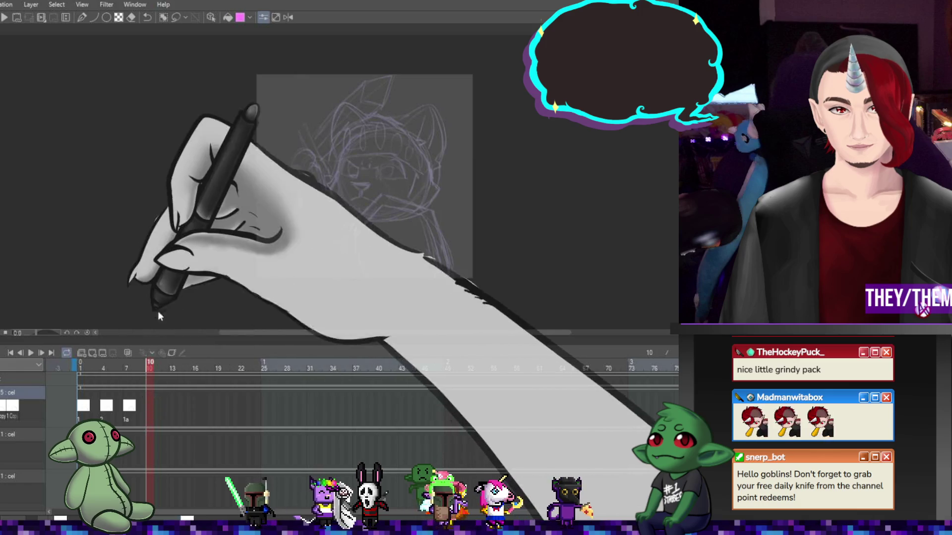
pyautogui.click(179, 406)
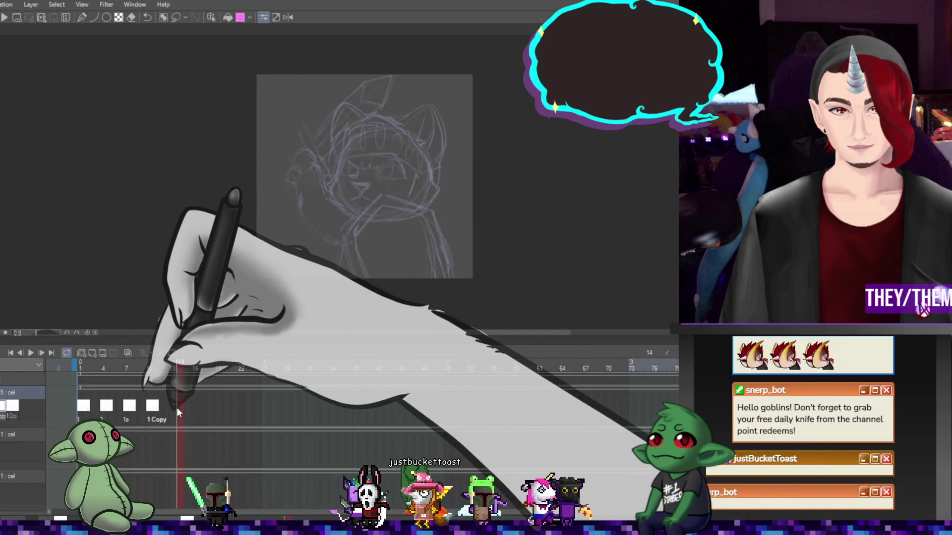
pyautogui.click(176, 406)
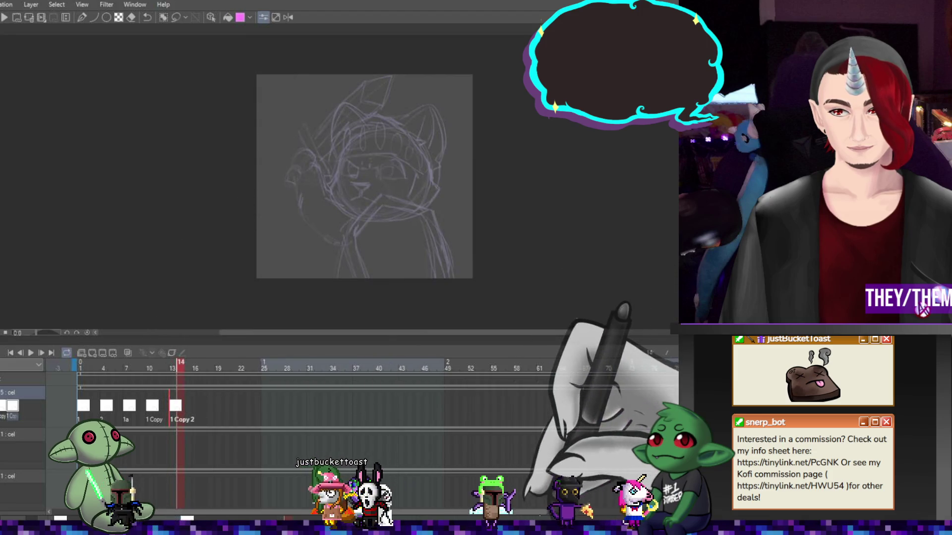
pyautogui.moveTo(449, 364); pyautogui.dragTo(661, 367)
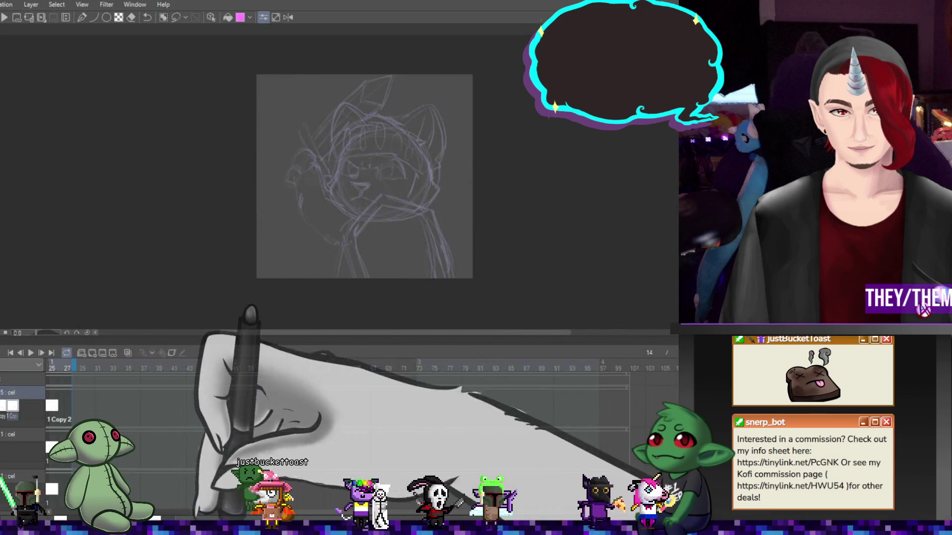
# Scrub back to cel 2 and rotate its cat sketch slightly with a free transform
pyautogui.hscroll(-5, 347, 397)
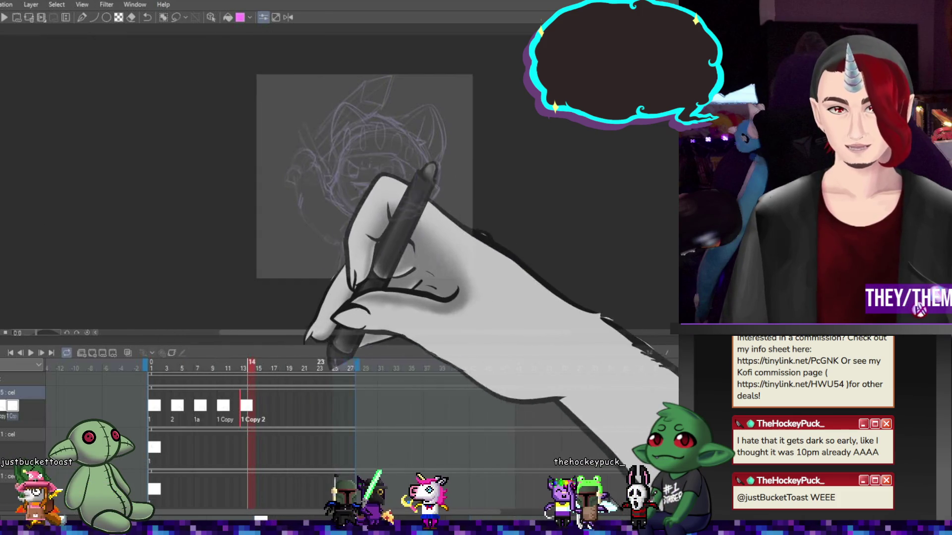
pyautogui.click(266, 366)
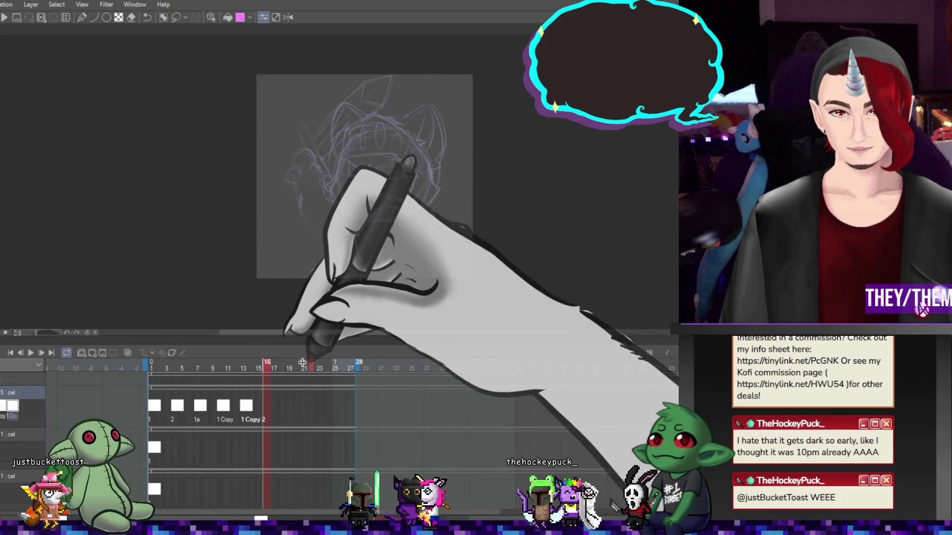
pyautogui.moveTo(267, 366); pyautogui.dragTo(174, 369)
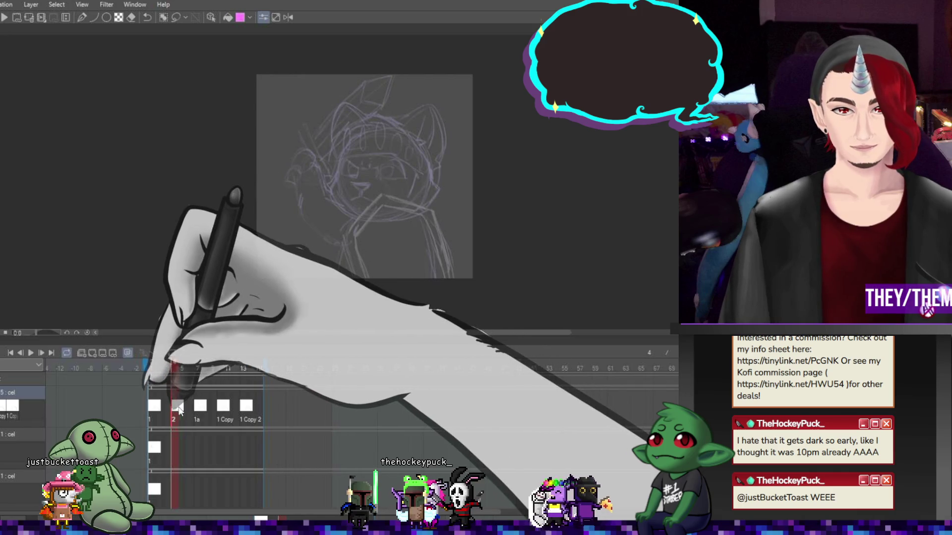
pyautogui.hotkey('ctrl', 't')
pyautogui.moveTo(419, 233)
pyautogui.mouseDown()
pyautogui.moveTo(414, 243)
pyautogui.moveTo(439, 238)
pyautogui.mouseUp()
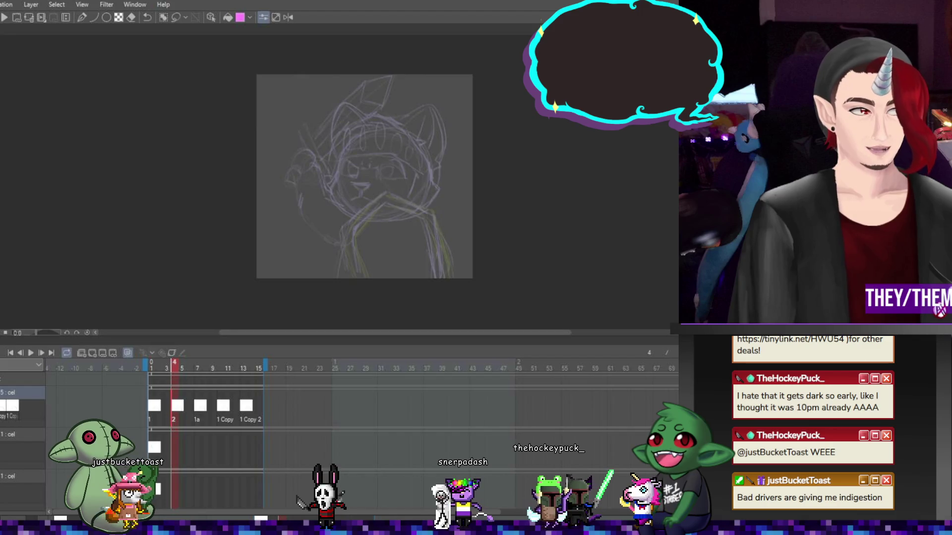
# Tilt the coloured body lines on frame 7, then rotate the 1 Copy drawing at frame 10 clockwise
pyautogui.click(190, 405)
pyautogui.click(201, 410)
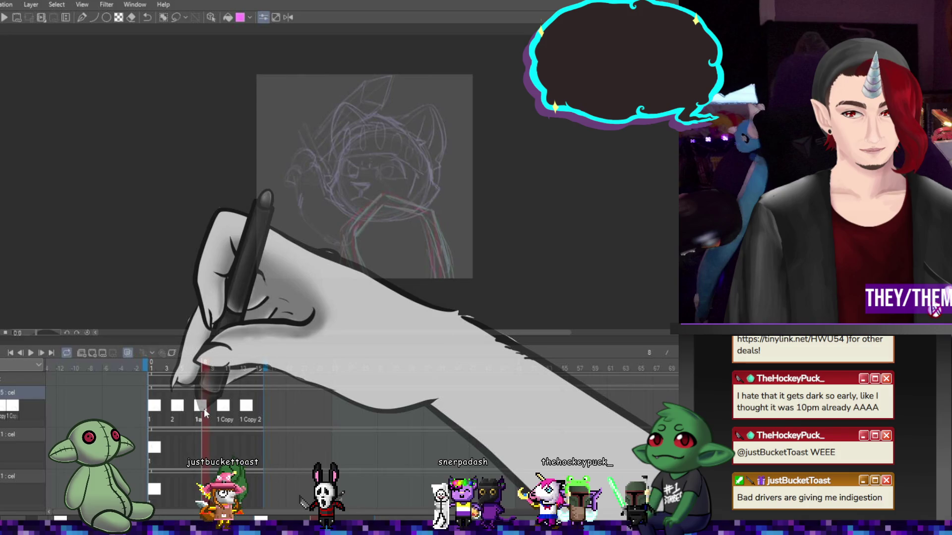
pyautogui.hotkey('ctrl', 't')
pyautogui.moveTo(419, 243); pyautogui.dragTo(415, 256)
pyautogui.press('Return')
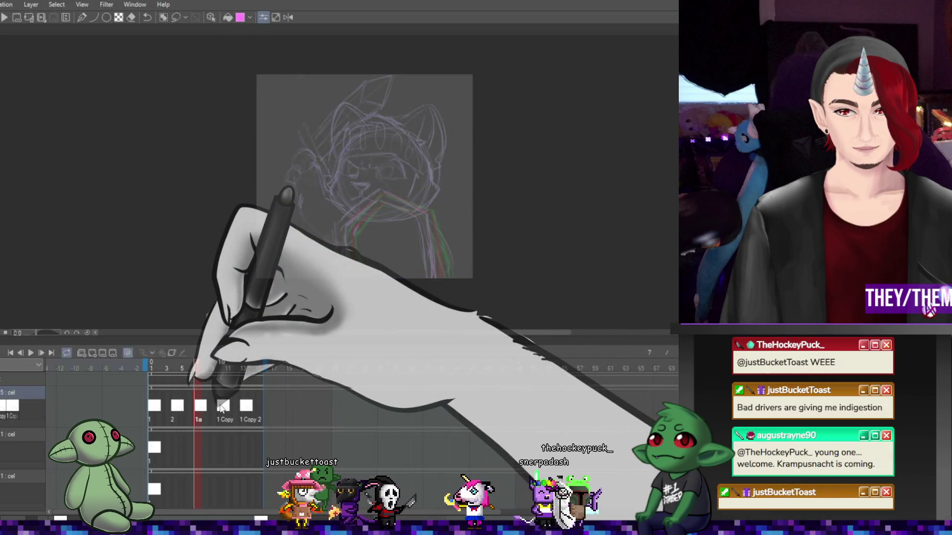
pyautogui.click(223, 406)
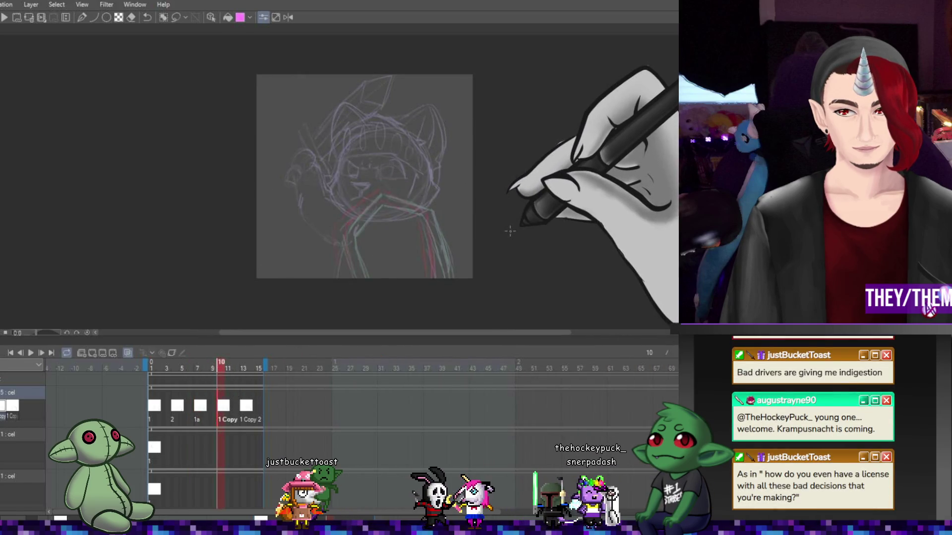
pyautogui.moveTo(509, 231)
pyautogui.mouseDown()
pyautogui.moveTo(408, 235)
pyautogui.moveTo(411, 225)
pyautogui.mouseUp()
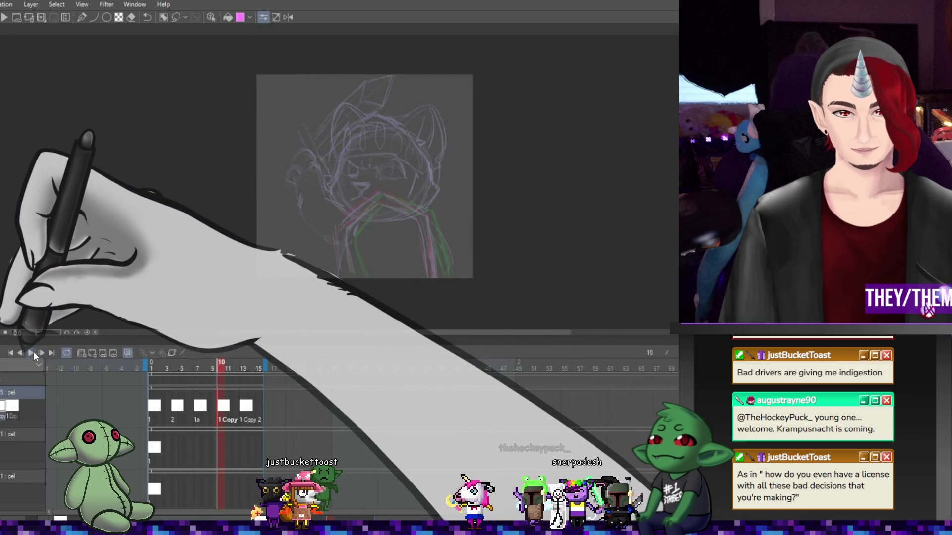
# Preview the animation and extend the playback range to frame 21
pyautogui.click(33, 352)
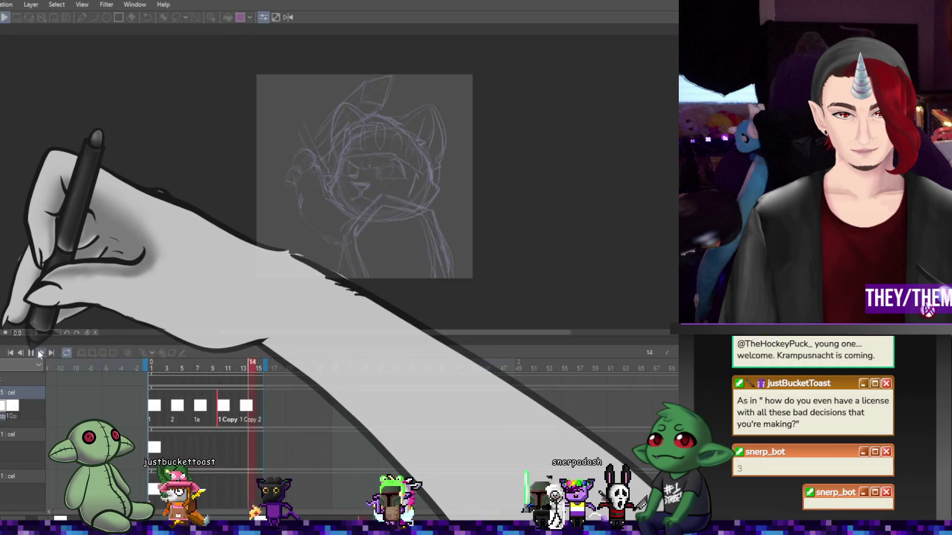
pyautogui.click(32, 352)
pyautogui.moveTo(265, 366); pyautogui.dragTo(307, 367)
# Drag the 1 Copy cel to a later frame and play the retimed animation
pyautogui.click(281, 409)
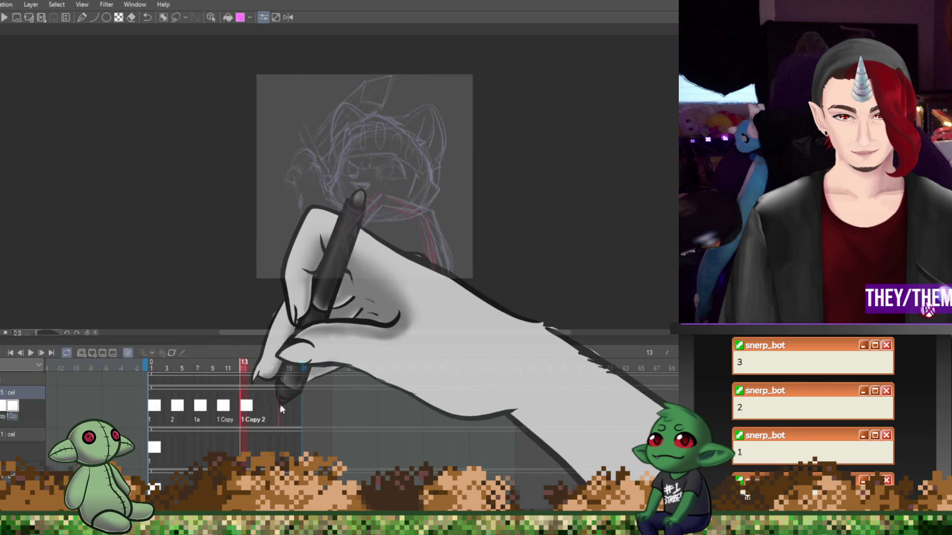
pyautogui.click(179, 407)
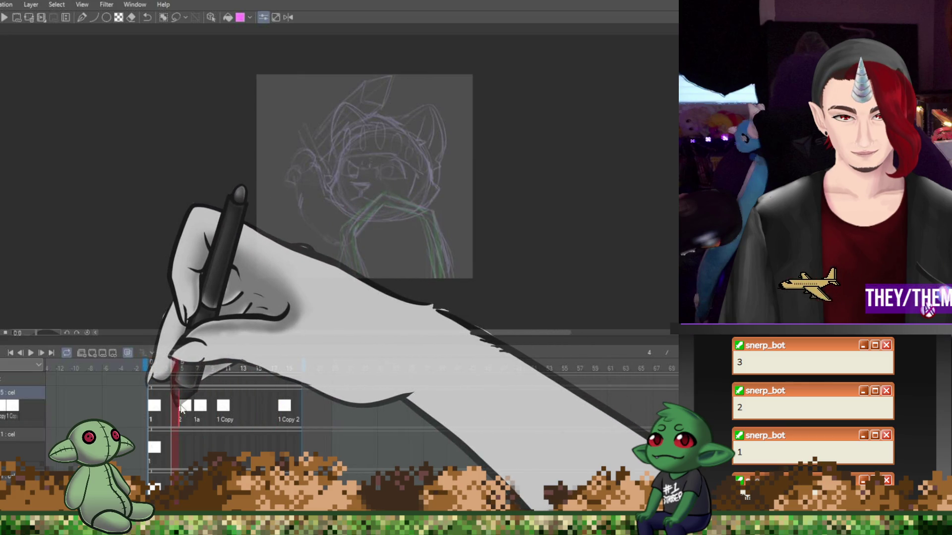
pyautogui.moveTo(221, 407); pyautogui.dragTo(265, 405)
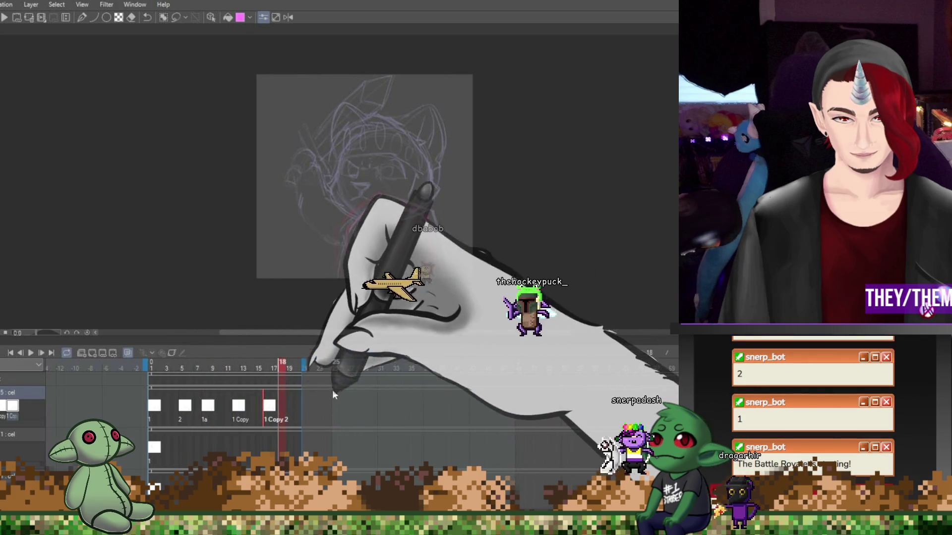
pyautogui.click(34, 354)
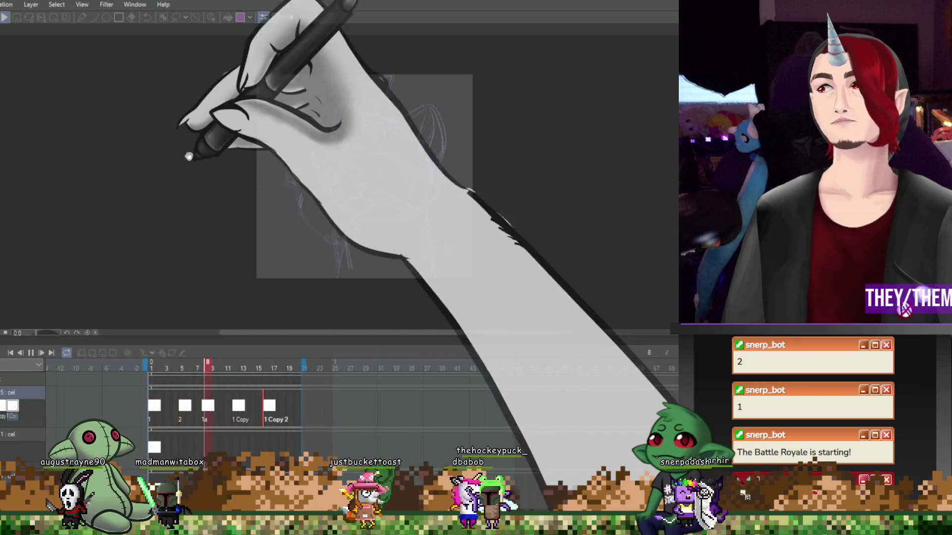
# Stop playback and add cels at frames 5, 8 and 12 on the second cel layer
pyautogui.click(31, 353)
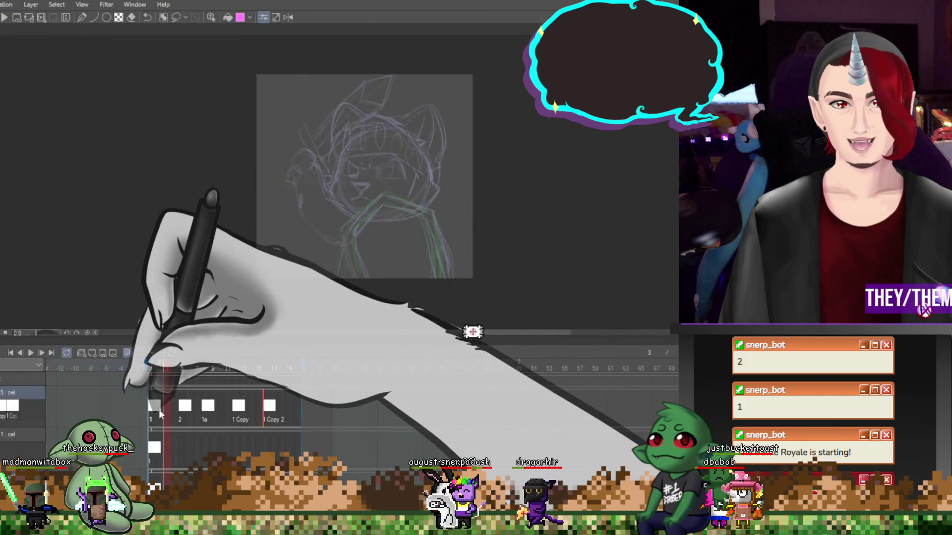
pyautogui.click(138, 456)
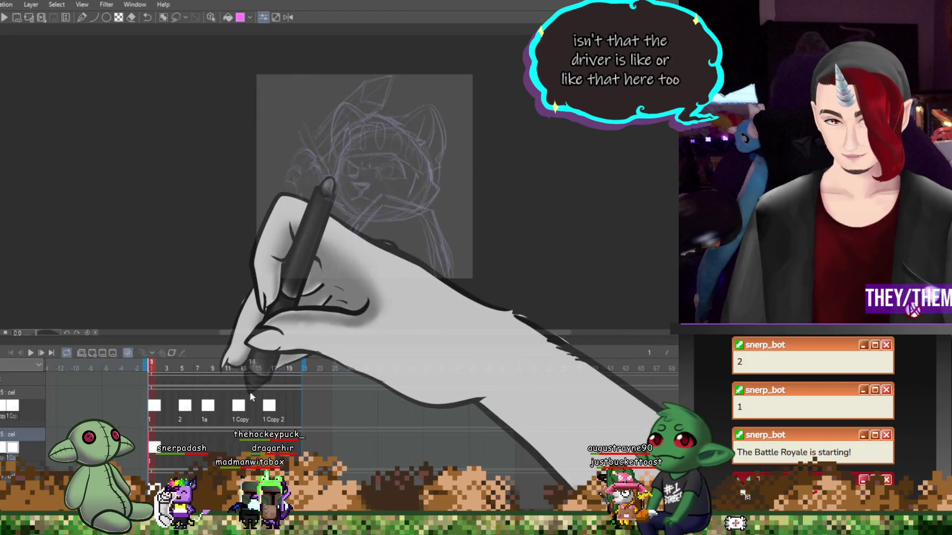
pyautogui.click(180, 453)
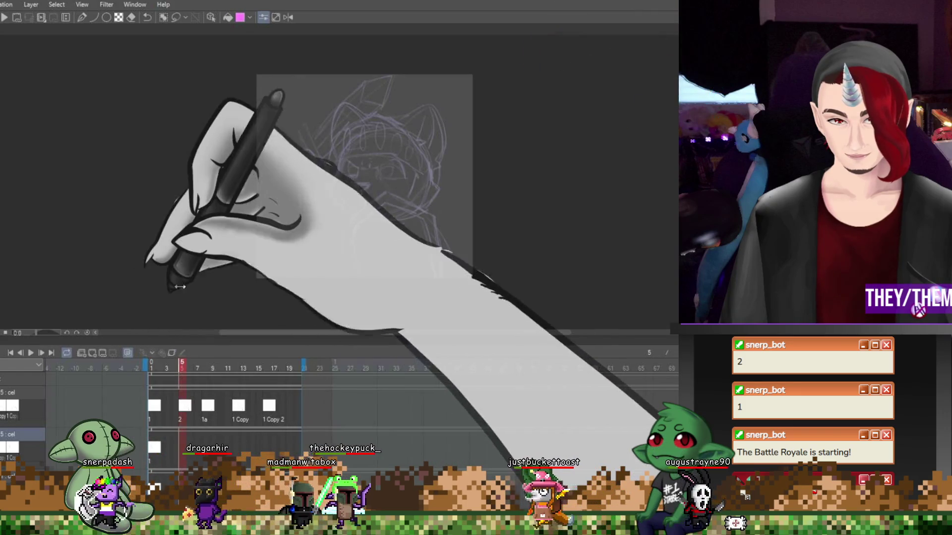
pyautogui.click(206, 452)
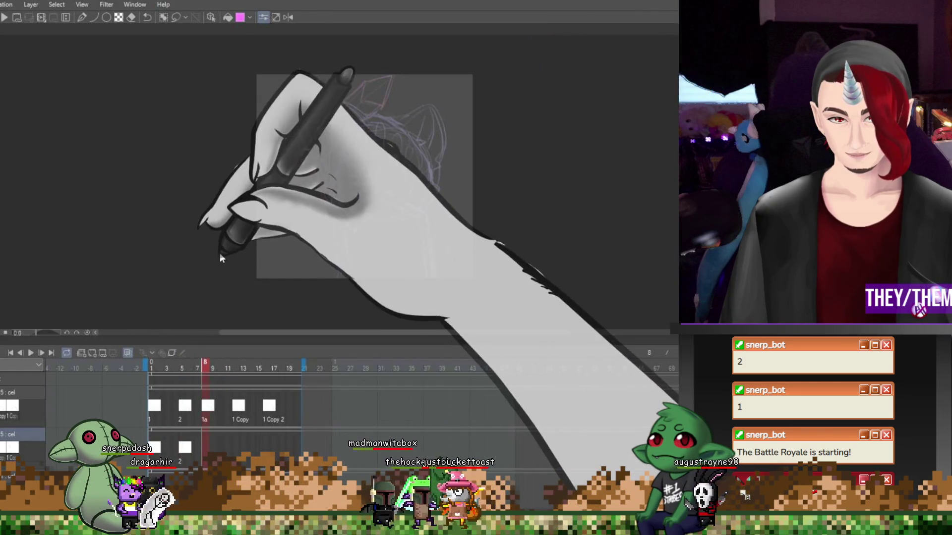
pyautogui.click(236, 447)
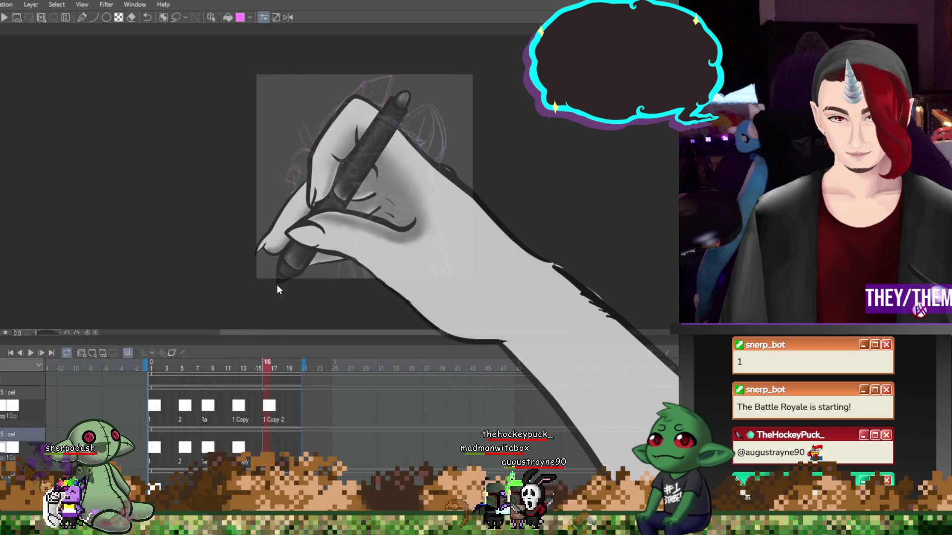
pyautogui.click(185, 448)
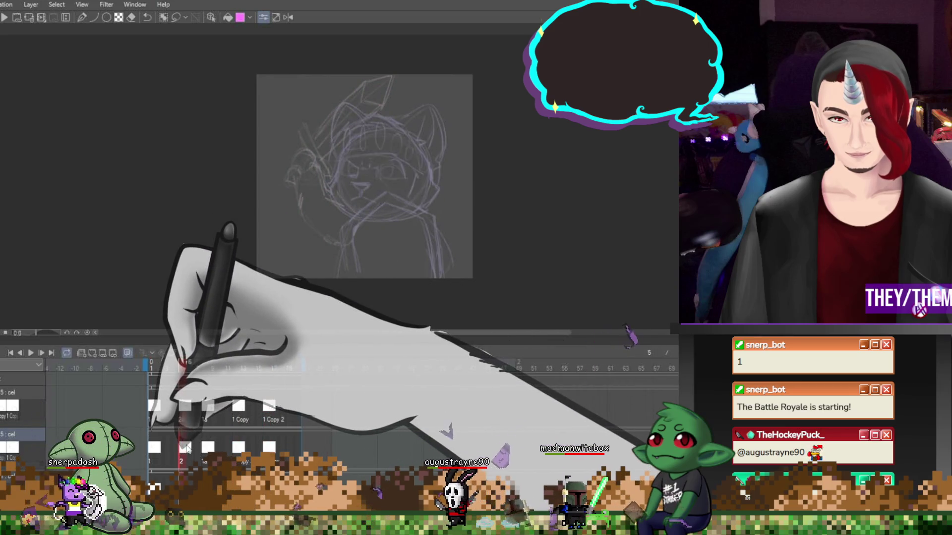
# Tilt the frame 5 sketch a few degrees counterclockwise and nudge it slightly left
pyautogui.hotkey('ctrl', 't')
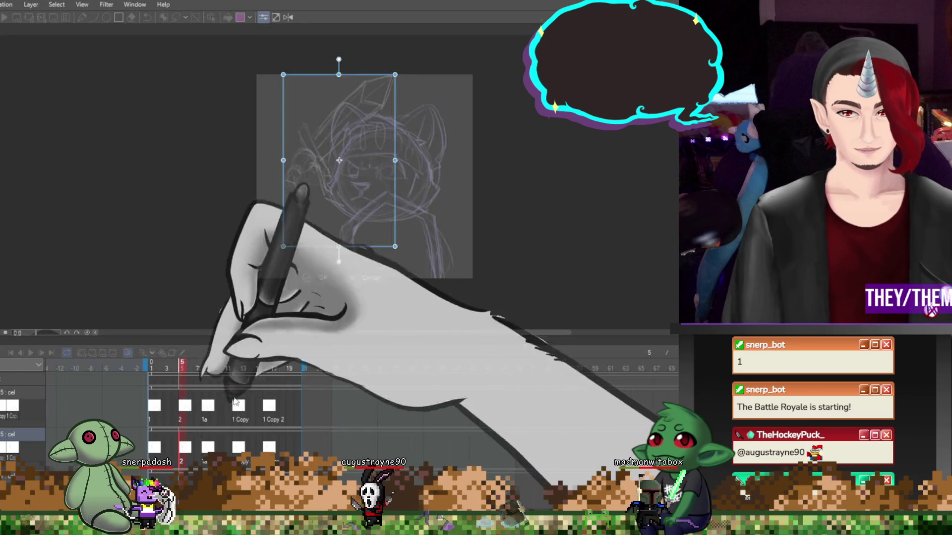
pyautogui.moveTo(446, 228); pyautogui.dragTo(426, 188)
pyautogui.moveTo(354, 203); pyautogui.dragTo(354, 204)
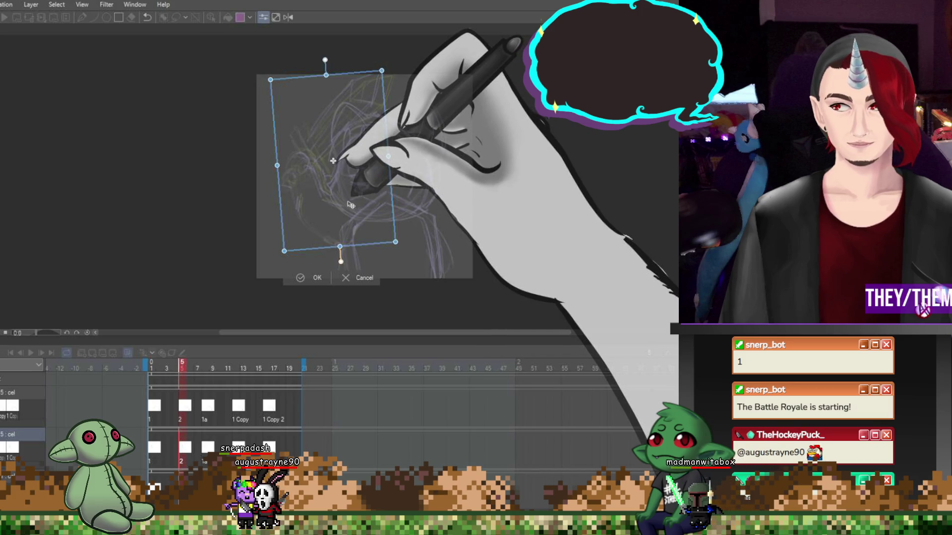
pyautogui.press('Return')
# On frame 8, tilt the sketch slightly counterclockwise and shift it a little left
pyautogui.click(212, 413)
pyautogui.click(205, 413)
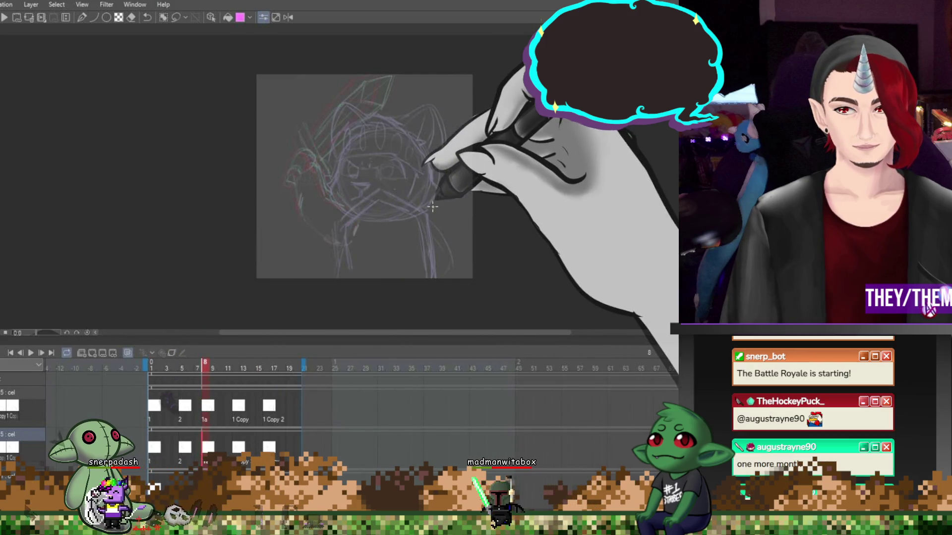
pyautogui.hotkey('ctrl', 't')
pyautogui.moveTo(431, 209); pyautogui.dragTo(440, 191)
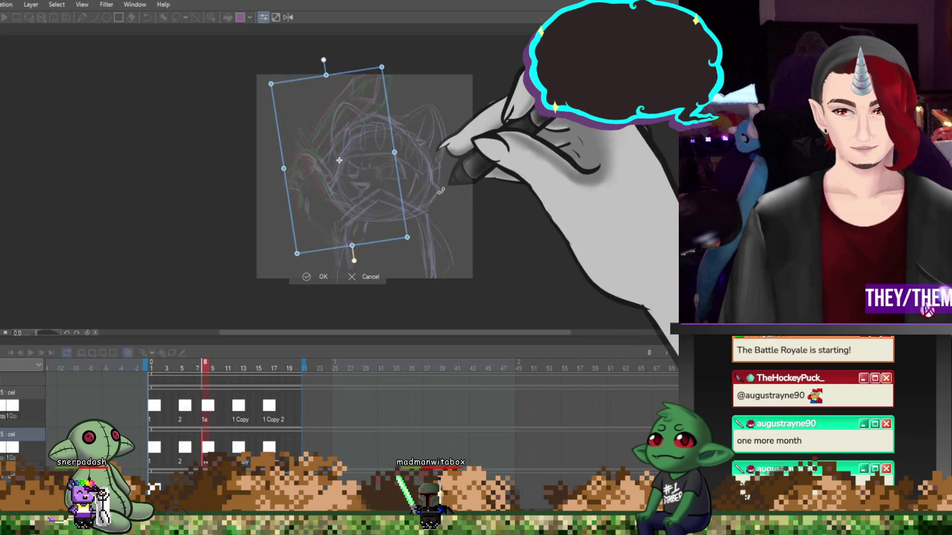
pyautogui.moveTo(347, 179); pyautogui.dragTo(332, 179)
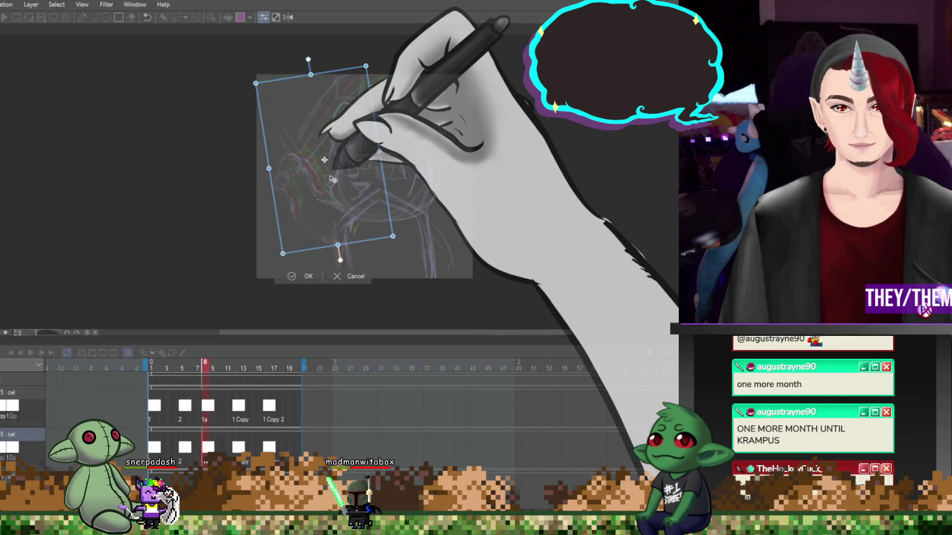
pyautogui.click(303, 277)
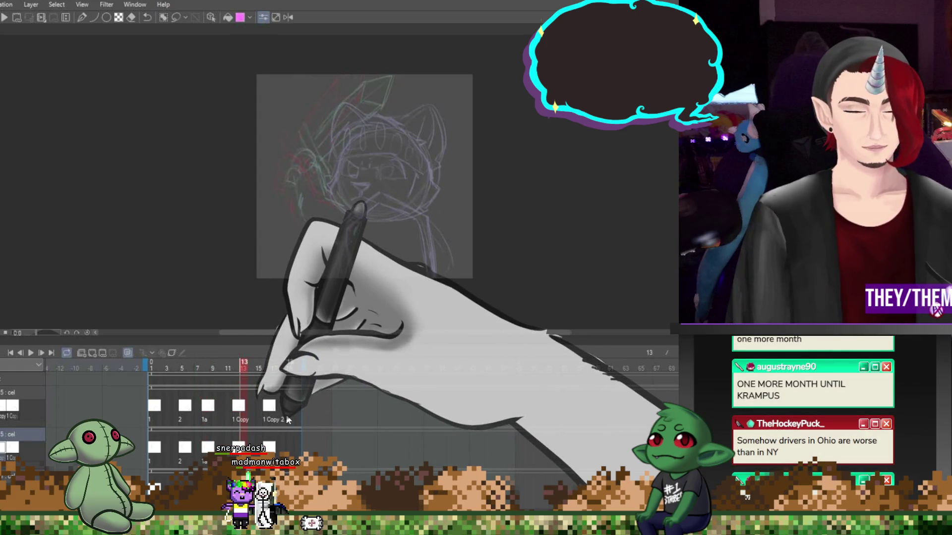
# Rotate the frame 13 sketch slightly counterclockwise, nudge it left, and play back the animation
pyautogui.hotkey('ctrl', 't')
pyautogui.moveTo(466, 233); pyautogui.dragTo(465, 211)
pyautogui.moveTo(362, 194); pyautogui.dragTo(355, 195)
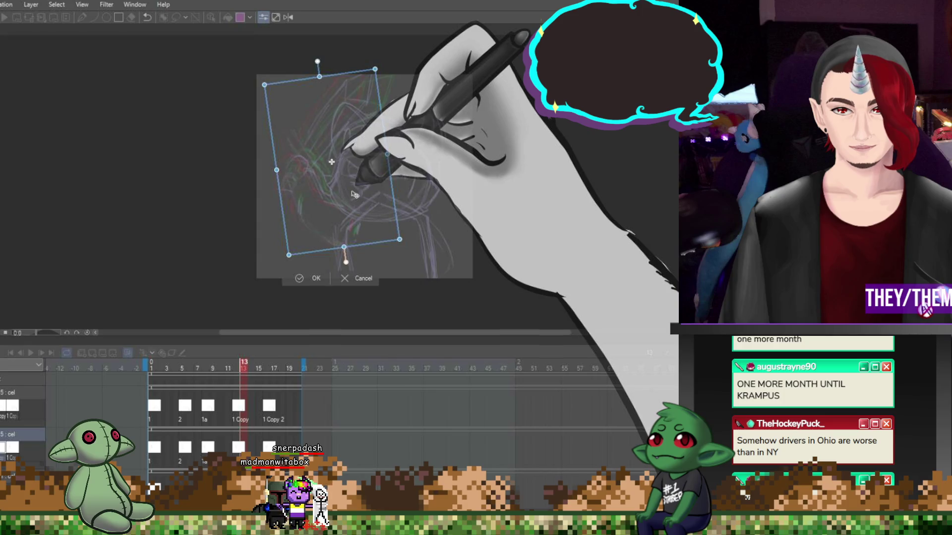
pyautogui.press('Return')
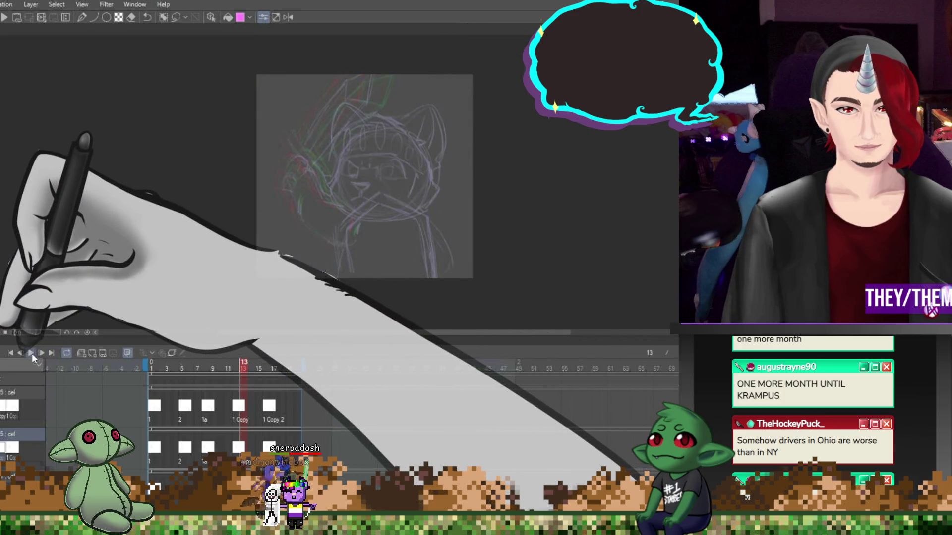
pyautogui.click(30, 353)
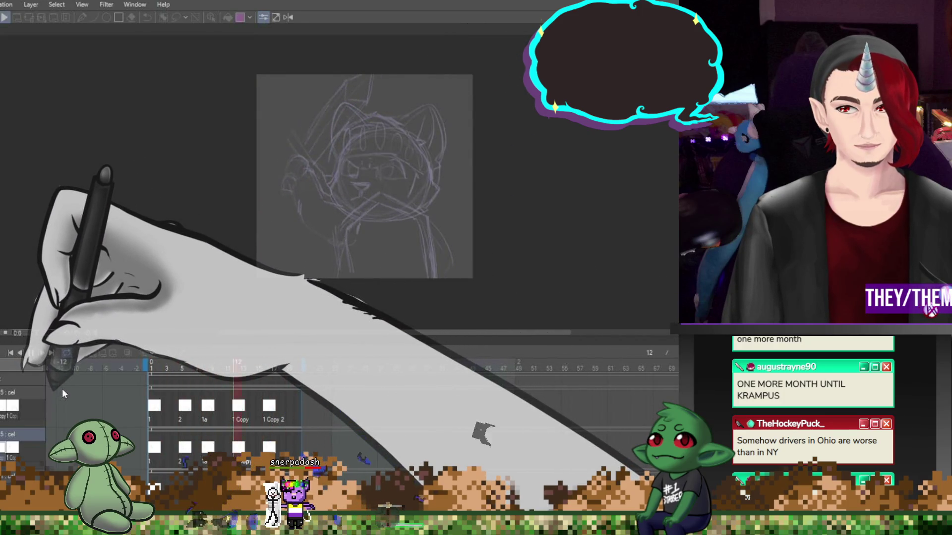
pyautogui.click(32, 350)
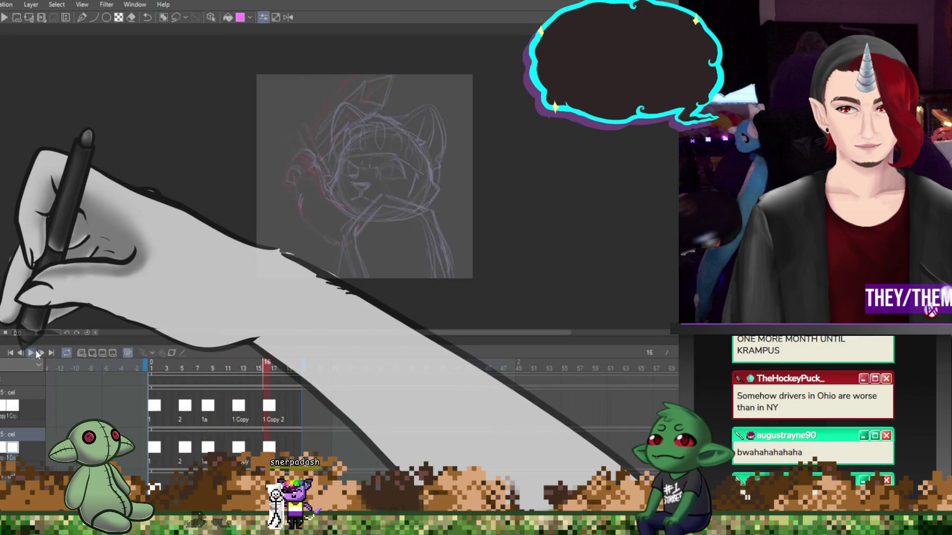
pyautogui.click(208, 410)
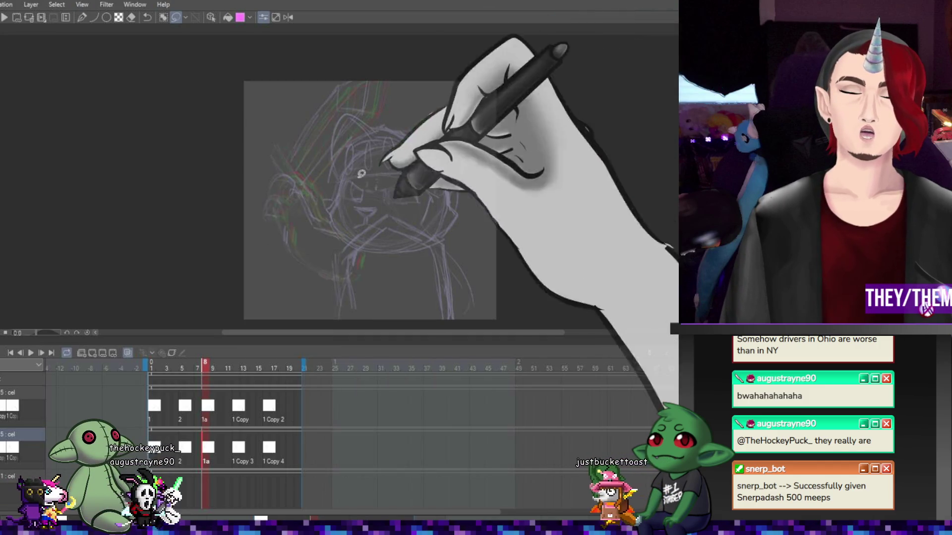
# Lasso the left side of the cat's head on frame 8, then shift it left and tilt it
pyautogui.moveTo(387, 109)
pyautogui.mouseDown()
pyautogui.moveTo(317, 74)
pyautogui.moveTo(245, 206)
pyautogui.moveTo(278, 218)
pyautogui.moveTo(397, 107)
pyautogui.mouseUp()
pyautogui.hotkey('ctrl', 't')
pyautogui.moveTo(358, 139); pyautogui.dragTo(319, 137)
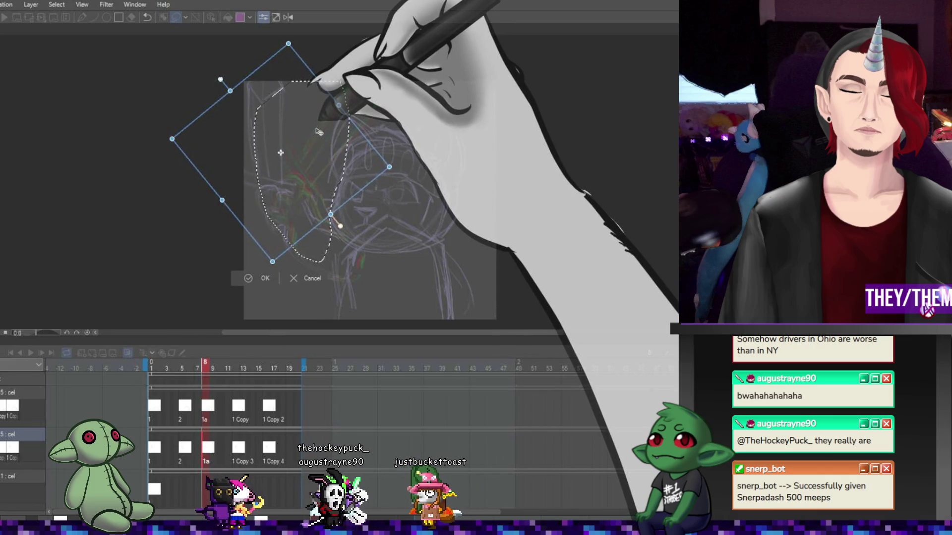
pyautogui.press('Return')
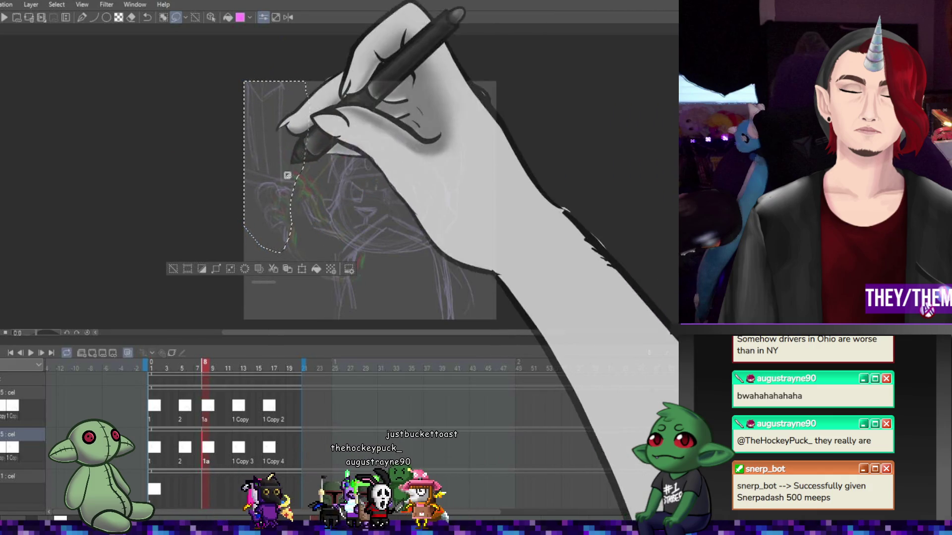
pyautogui.hotkey('ctrl', 'd')
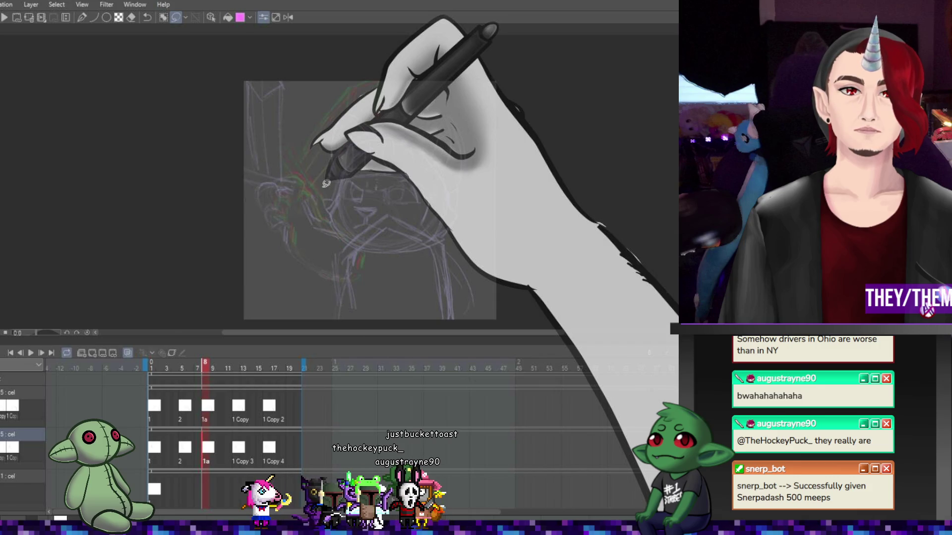
pyautogui.press('p')
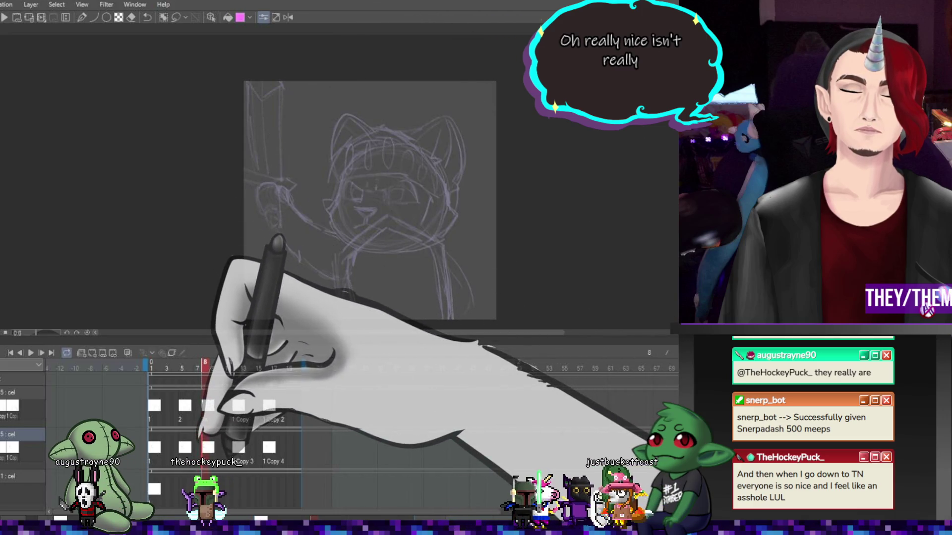
# Preview the animation and extend the playback range to frame 27
pyautogui.click(237, 447)
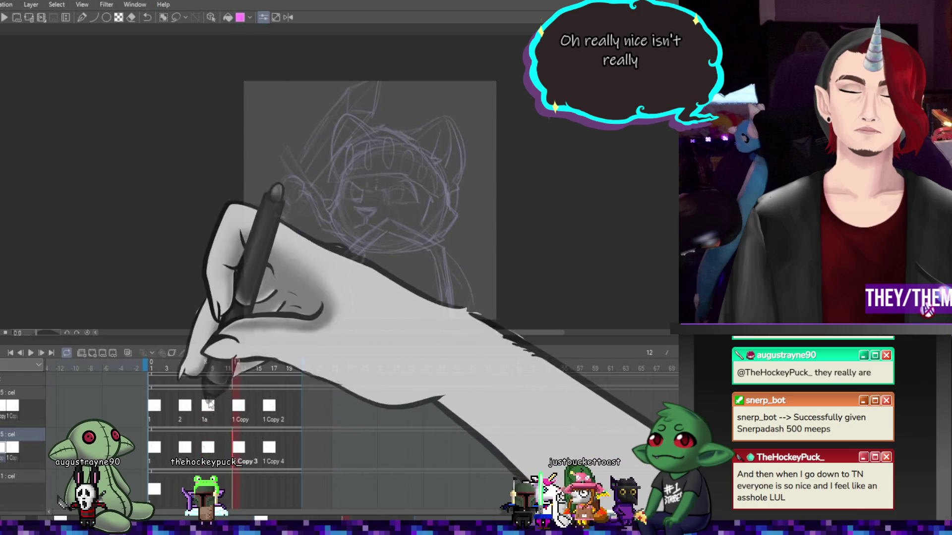
pyautogui.click(30, 352)
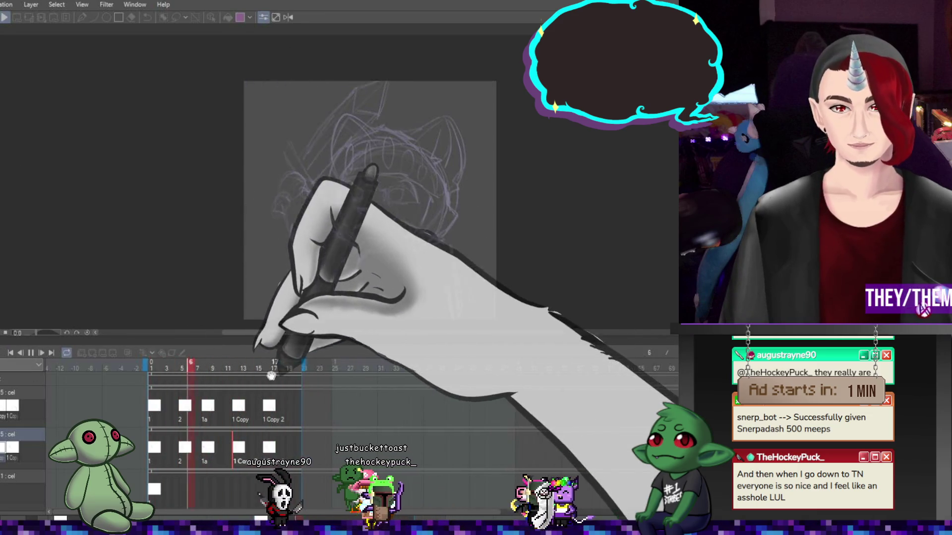
pyautogui.click(30, 352)
pyautogui.moveTo(304, 367); pyautogui.dragTo(354, 367)
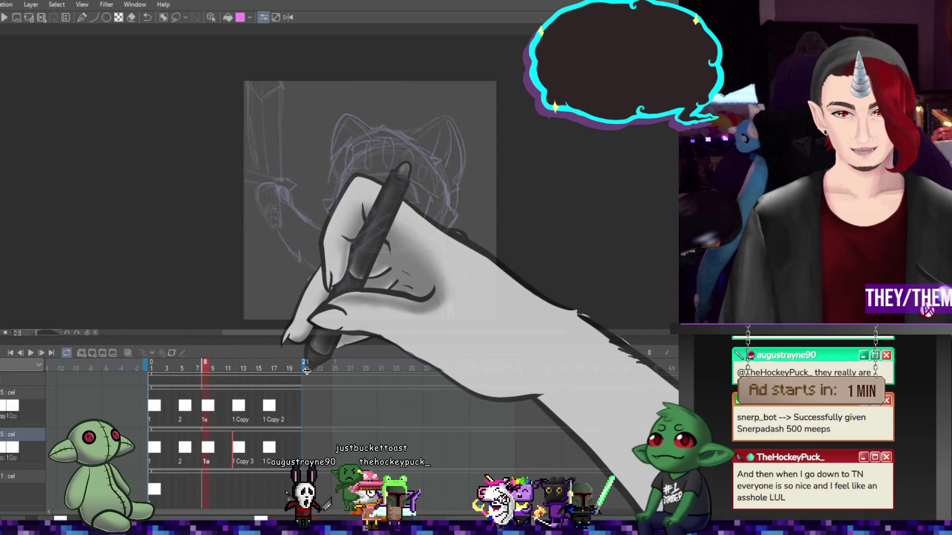
# Move the copy cels on both tracks later, to frames 20 and 24
pyautogui.moveTo(267, 410); pyautogui.dragTo(325, 407)
pyautogui.moveTo(267, 449); pyautogui.dragTo(330, 448)
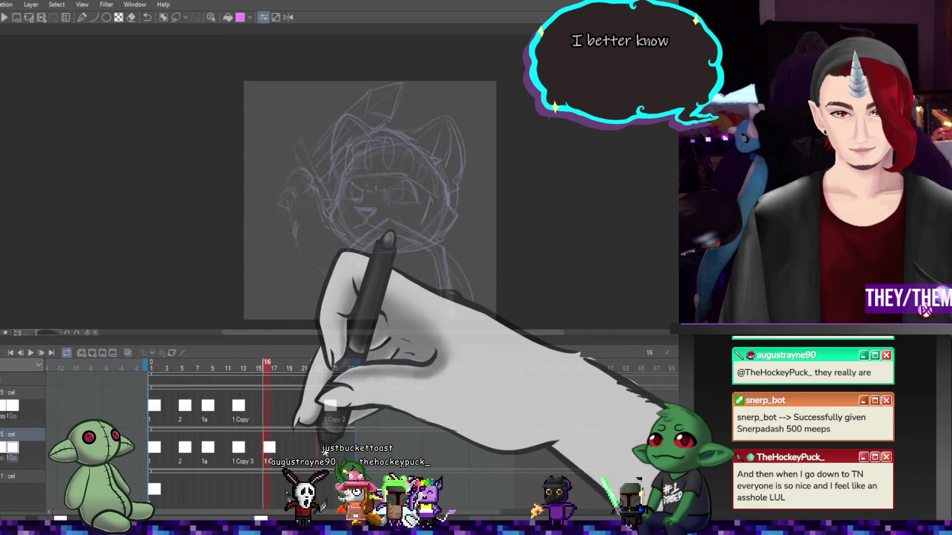
pyautogui.moveTo(239, 405); pyautogui.dragTo(300, 407)
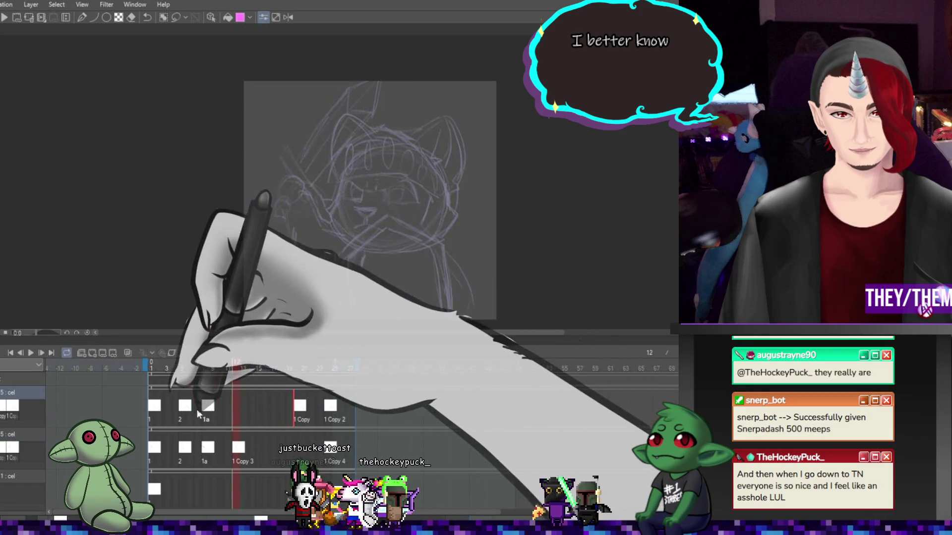
pyautogui.click(209, 451)
pyautogui.moveTo(239, 450); pyautogui.dragTo(289, 448)
pyautogui.click(290, 407)
pyautogui.moveTo(290, 407); pyautogui.dragTo(282, 407)
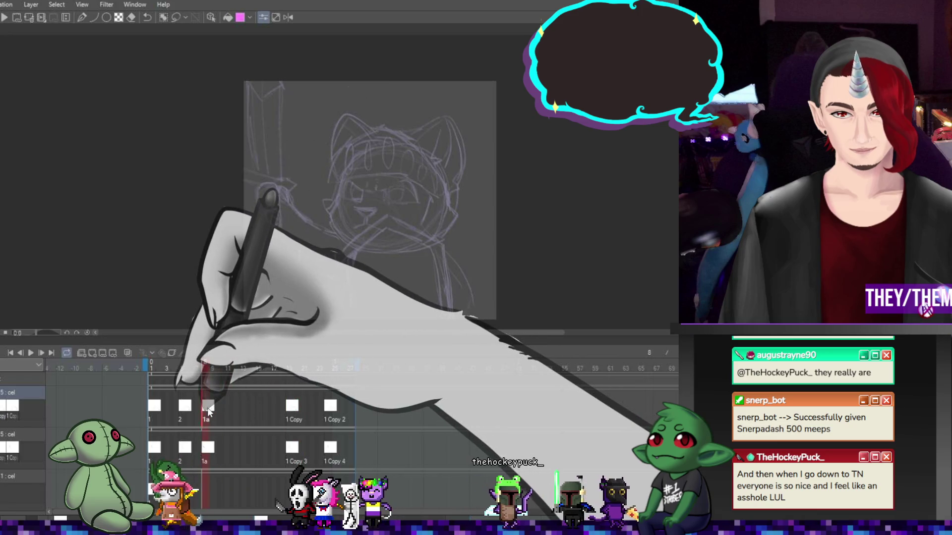
pyautogui.click(207, 451)
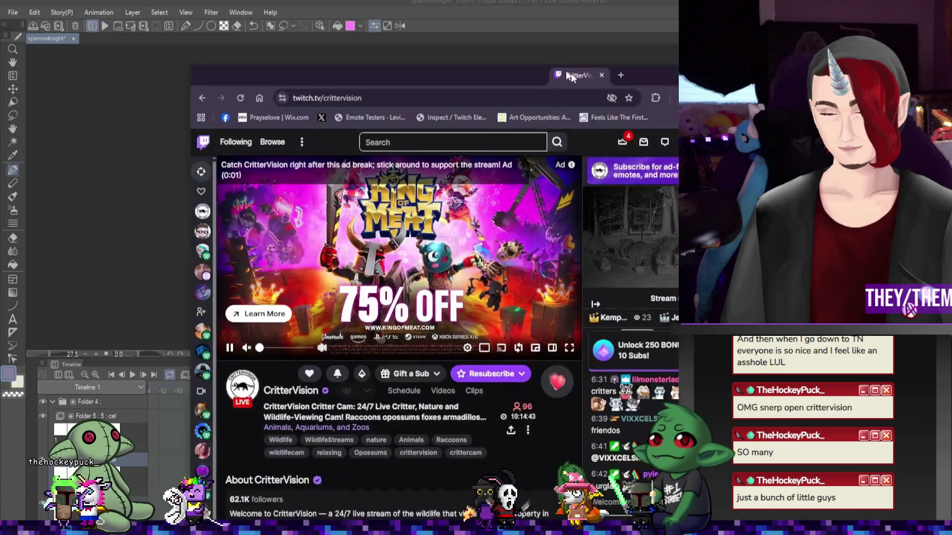
# Bring the CritterVision Twitch browser window into view over Clip Studio
pyautogui.moveTo(570, 54)
pyautogui.mouseDown()
pyautogui.moveTo(479, 16)
pyautogui.moveTo(529, 22)
pyautogui.mouseUp()
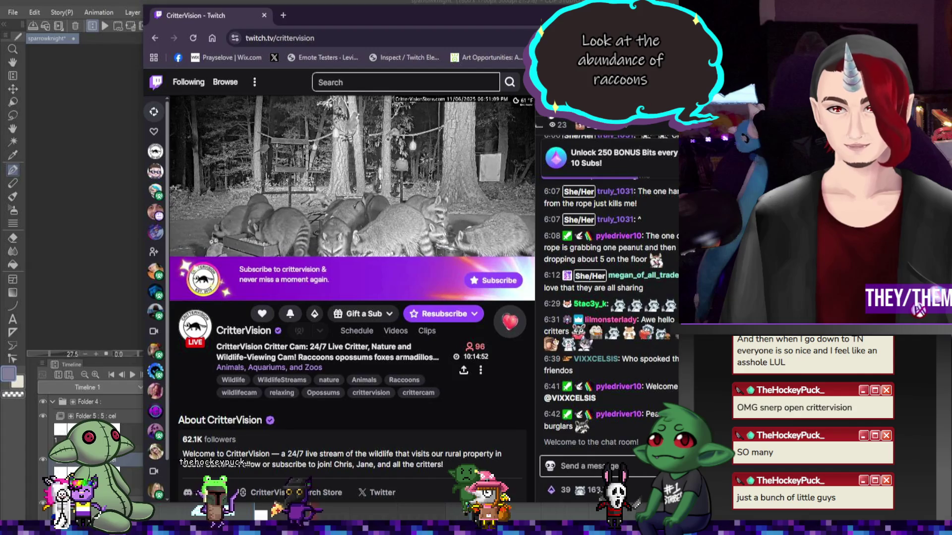
# Collapse the Twitch chat to widen the raccoon feed and move the browser window further left
pyautogui.click(544, 112)
pyautogui.moveTo(554, 26); pyautogui.dragTo(531, 13)
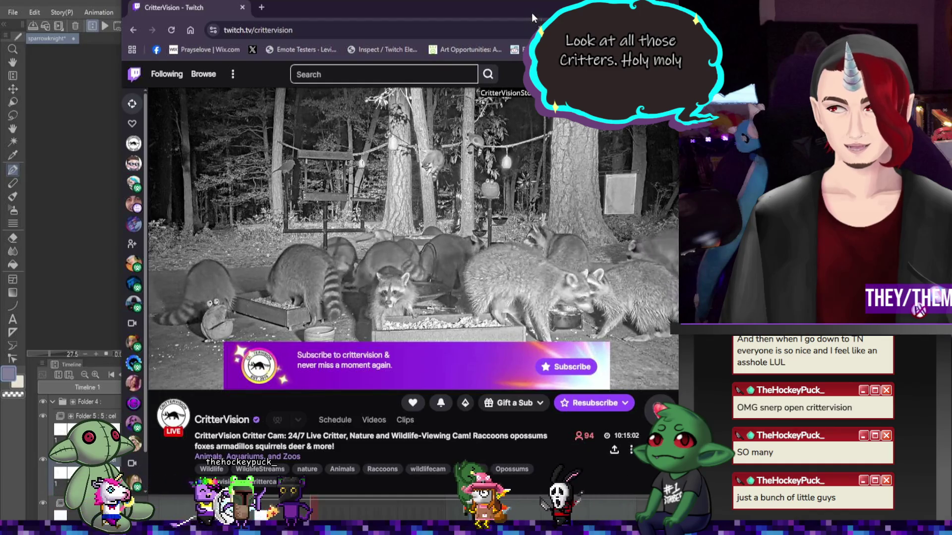
pyautogui.moveTo(532, 13); pyautogui.dragTo(498, 13)
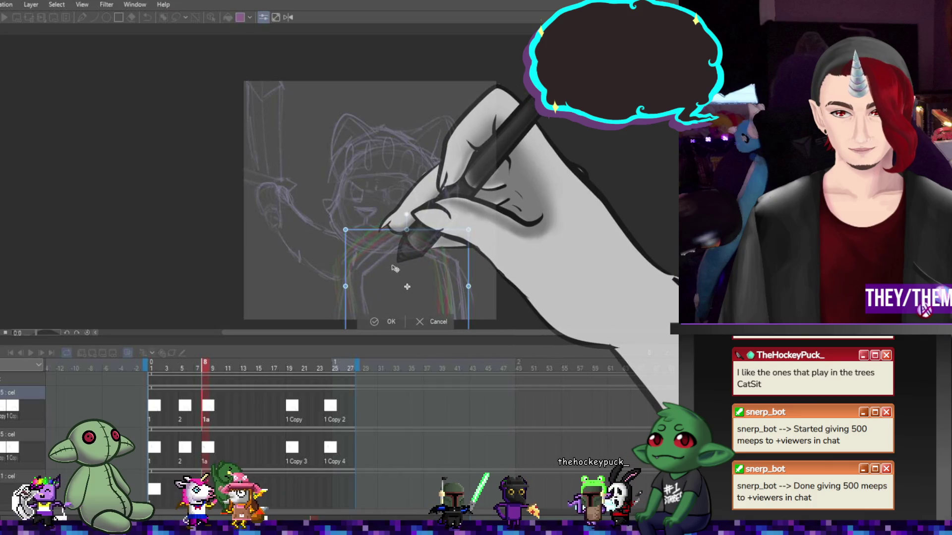
# Confirm the pending body transform and transform the body lines on frame 1
pyautogui.press('Return')
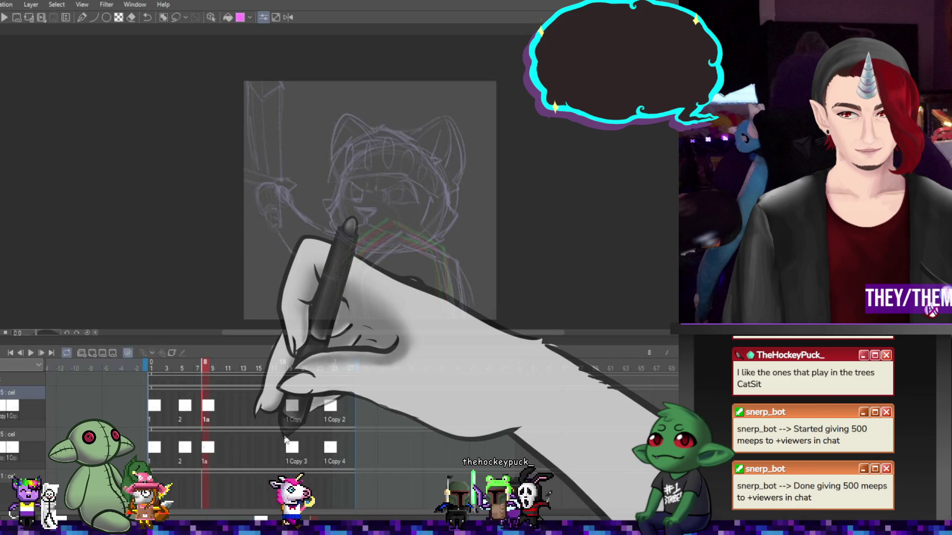
pyautogui.click(292, 449)
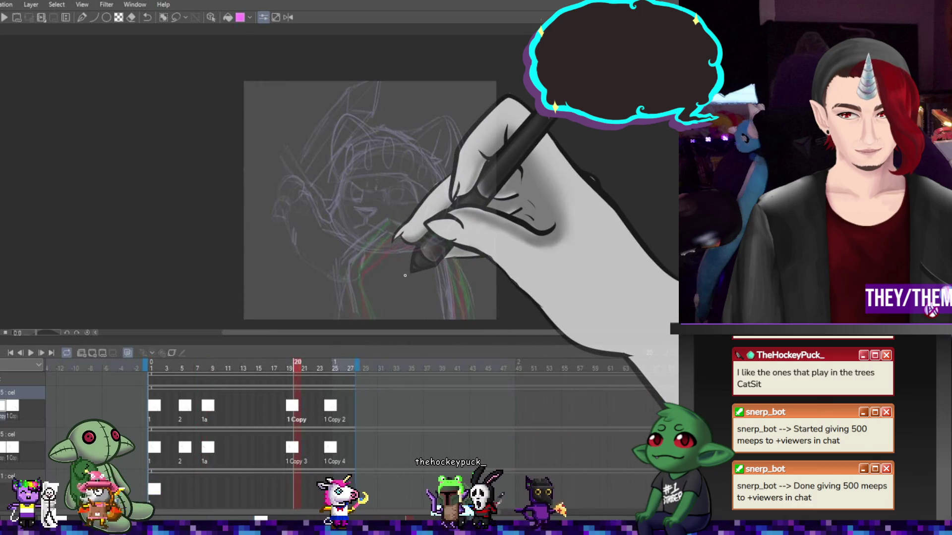
pyautogui.press('Home')
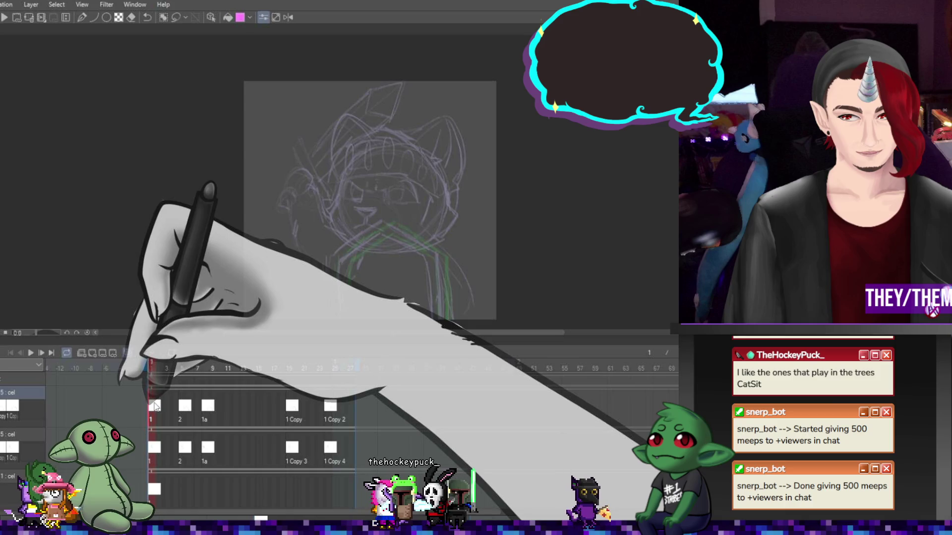
pyautogui.hotkey('ctrl', 't')
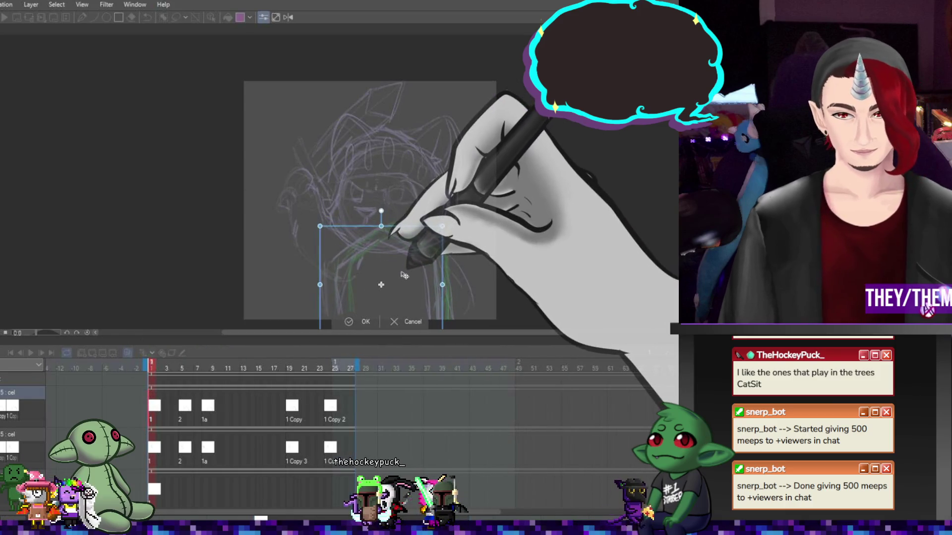
pyautogui.click(185, 406)
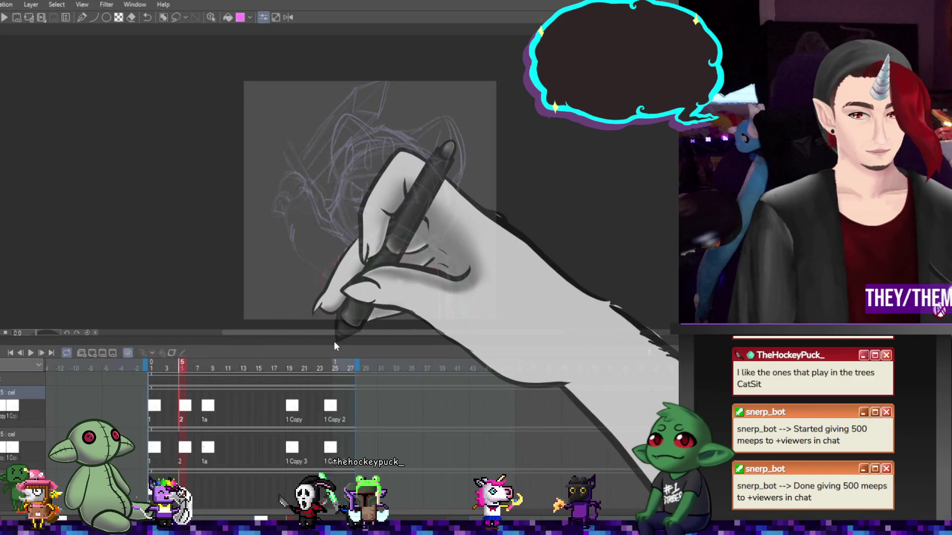
# Shift cel 2's body lines slightly down, then transform the coloured body lines on cel 1a
pyautogui.hotkey('ctrl', 't')
pyautogui.moveTo(369, 329); pyautogui.dragTo(368, 339)
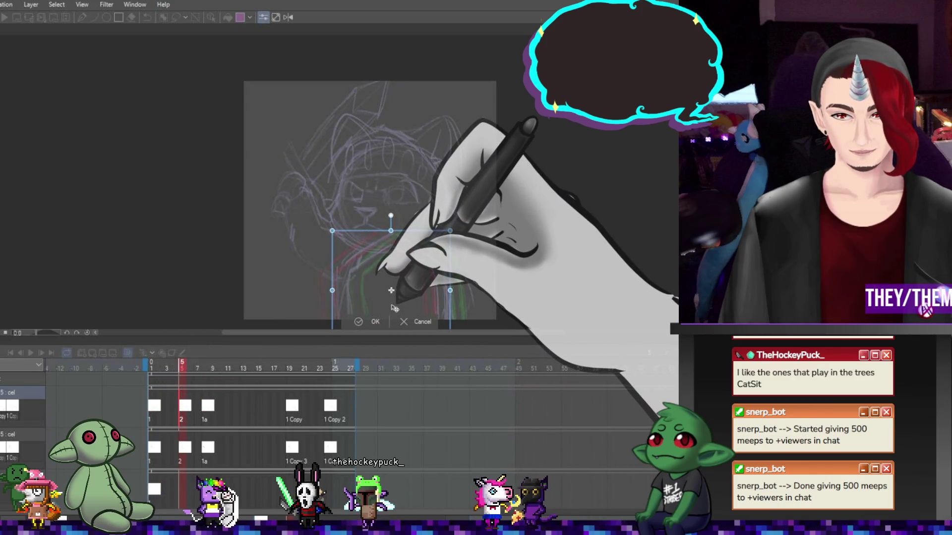
pyautogui.click(215, 406)
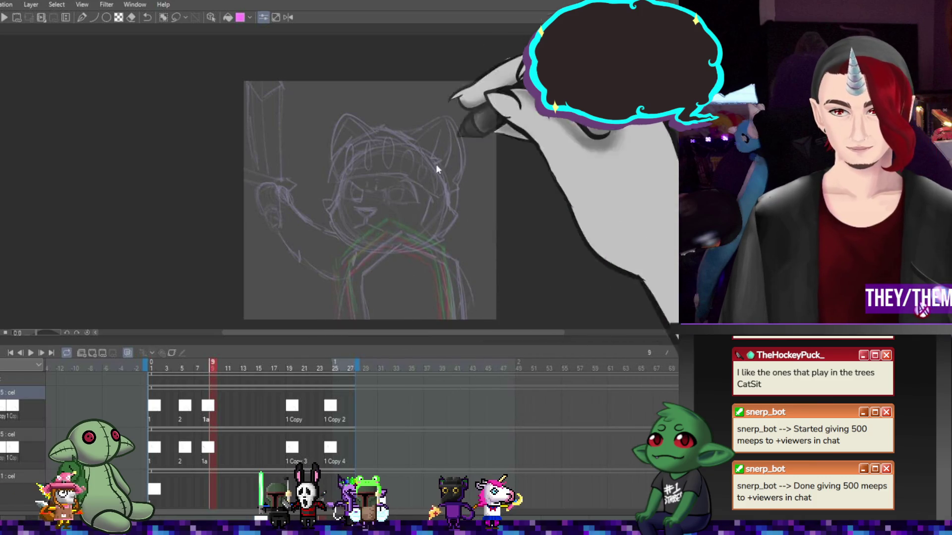
pyautogui.hotkey('ctrl', 'r')
pyautogui.hotkey('ctrl', 'r')
pyautogui.hotkey('ctrl', 't')
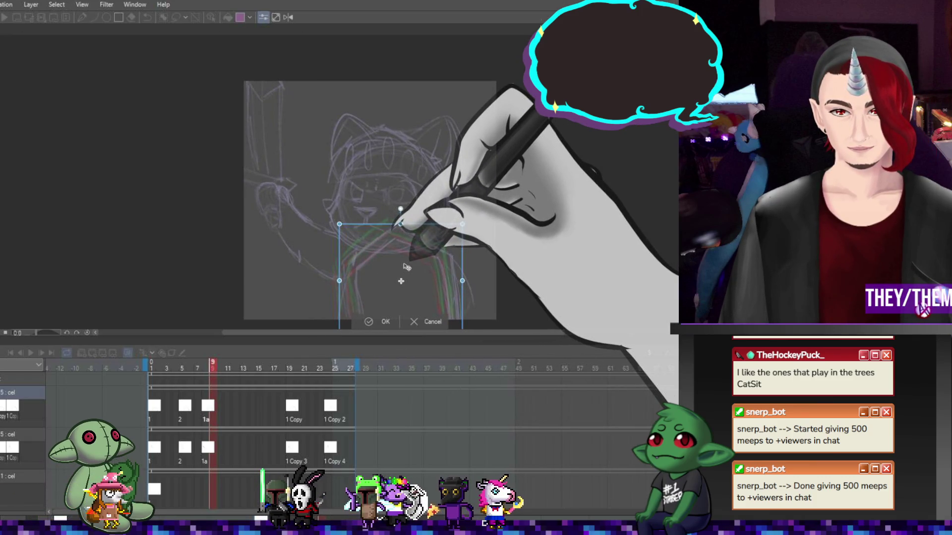
pyautogui.press('Return')
pyautogui.click(187, 411)
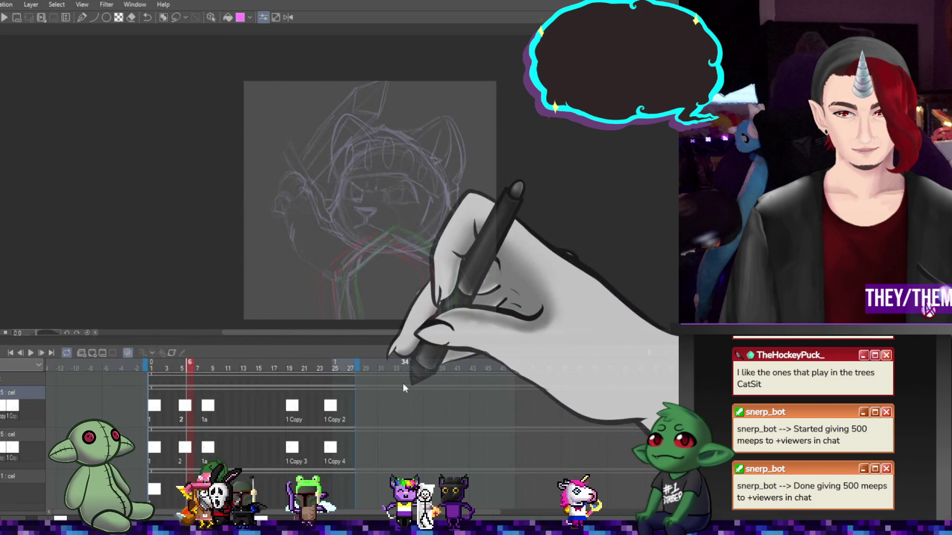
pyautogui.click(293, 407)
# Tilt the body lines on the 1 Copy 2 cel and re-transform the 1 Copy cel's body lines
pyautogui.click(153, 407)
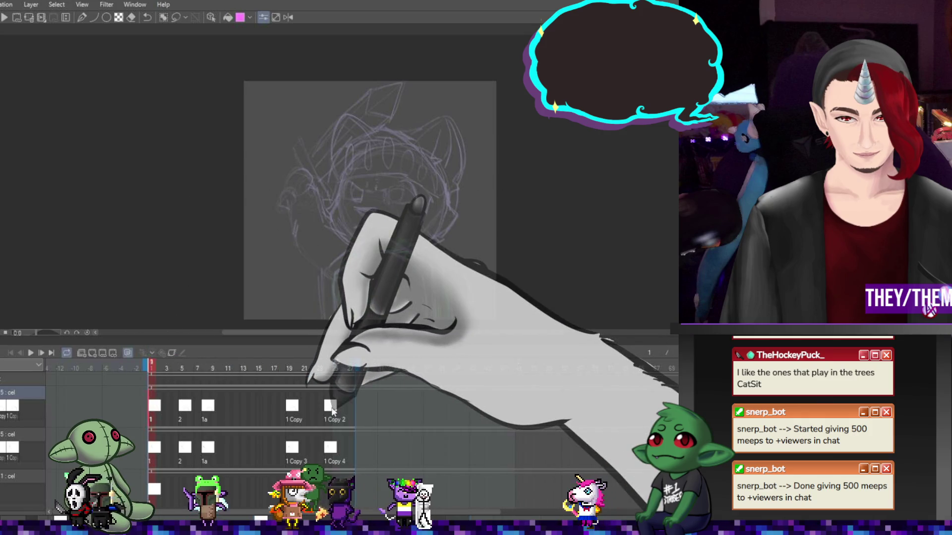
pyautogui.moveTo(475, 331); pyautogui.dragTo(414, 280)
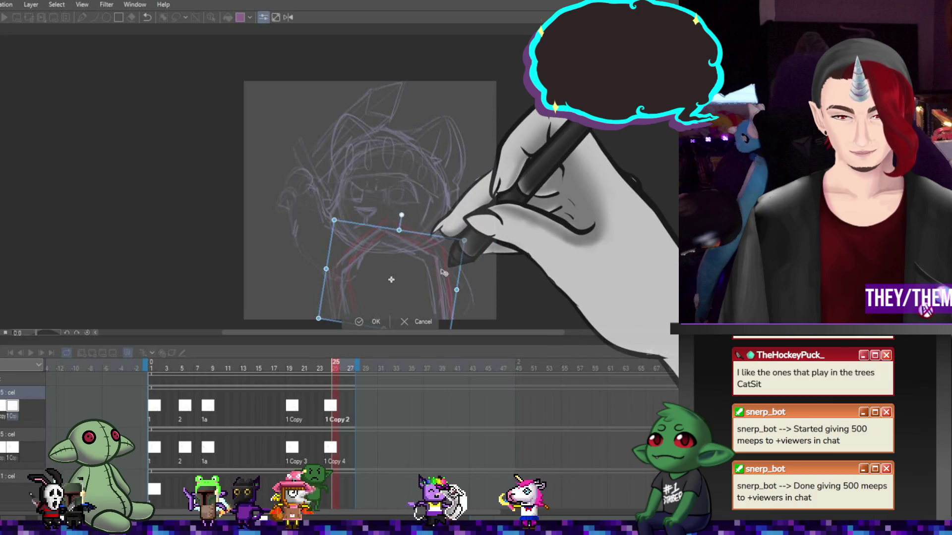
pyautogui.click(372, 321)
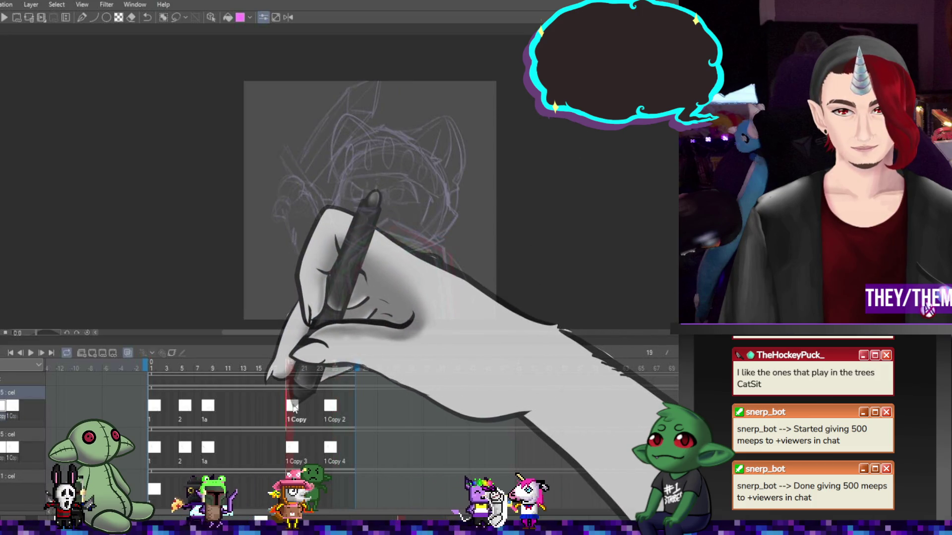
pyautogui.hotkey('ctrl', 't')
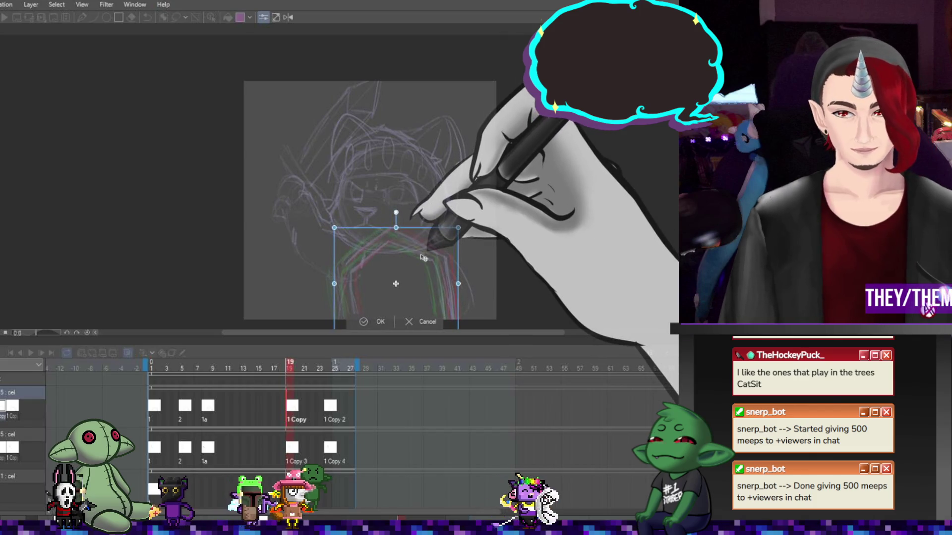
pyautogui.press('Return')
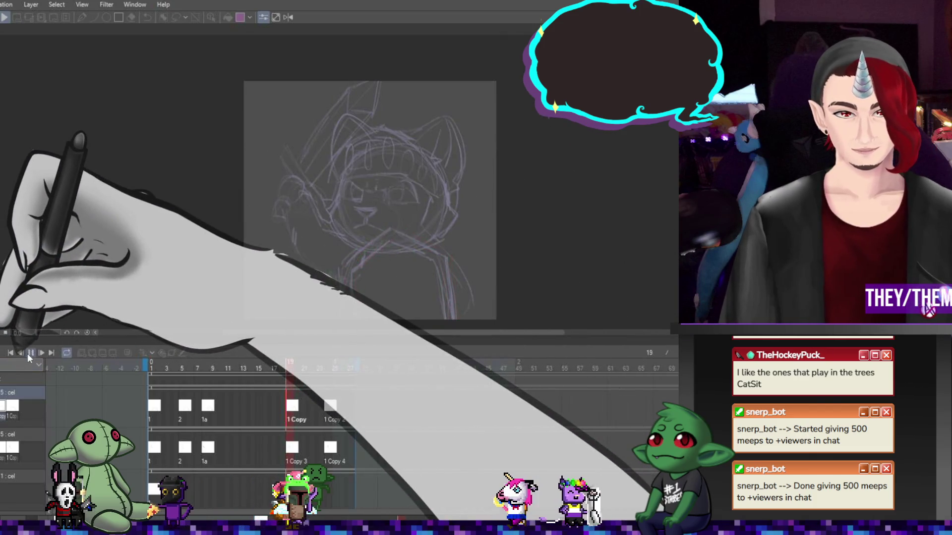
# Preview the bob, return to frame 1, then delete and restore the 1 Copy 2 cel at frame 24
pyautogui.click(29, 353)
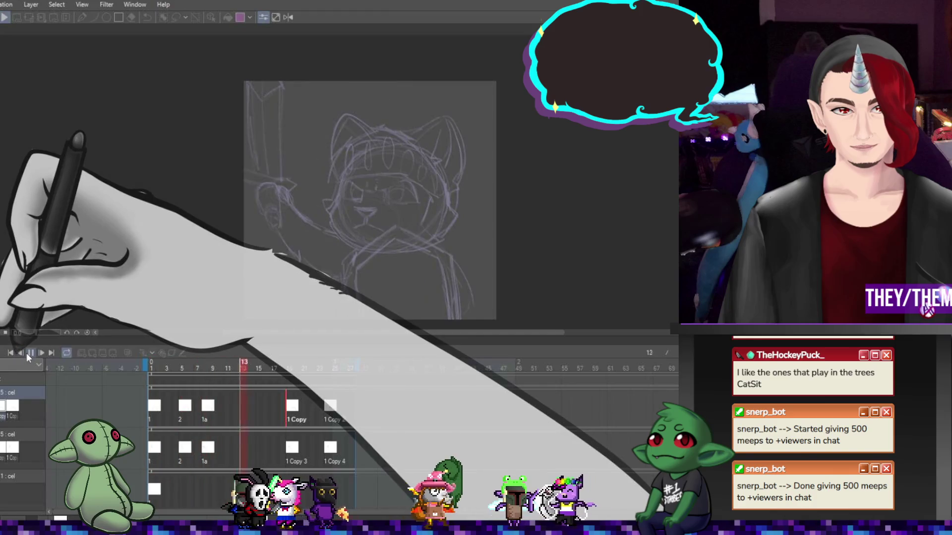
pyautogui.click(29, 354)
pyautogui.click(153, 407)
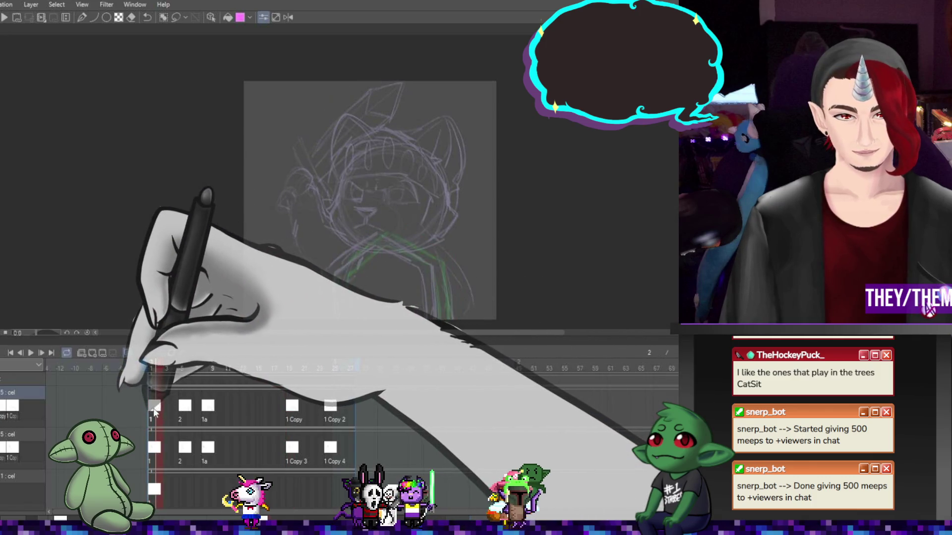
pyautogui.press('Home')
pyautogui.hotkey('ctrl', 'v')
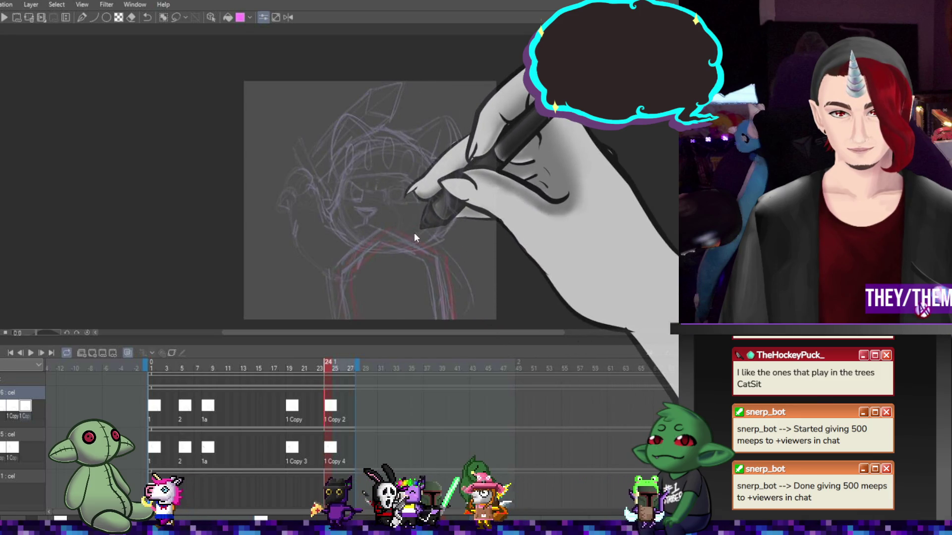
pyautogui.click(329, 406)
pyautogui.press('Delete')
pyautogui.hotkey('ctrl', 'z')
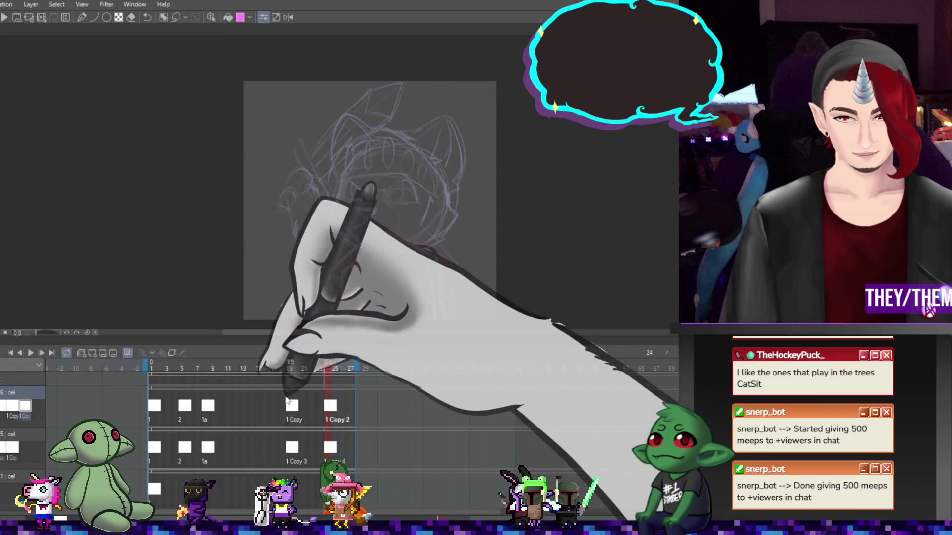
# Nudge the frame-18 body lines slightly left and down, then review the loop
pyautogui.click(282, 367)
pyautogui.hotkey('ctrl', 't')
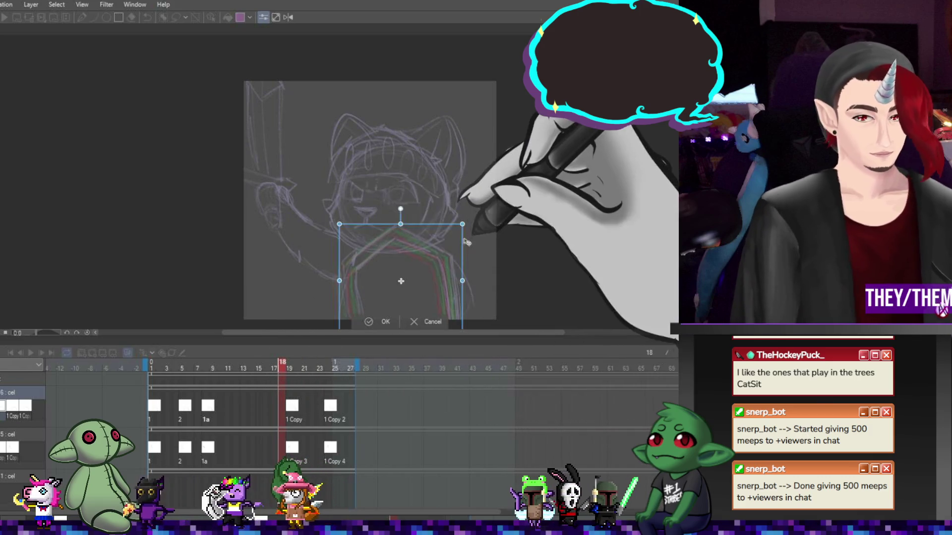
pyautogui.moveTo(431, 261); pyautogui.dragTo(429, 263)
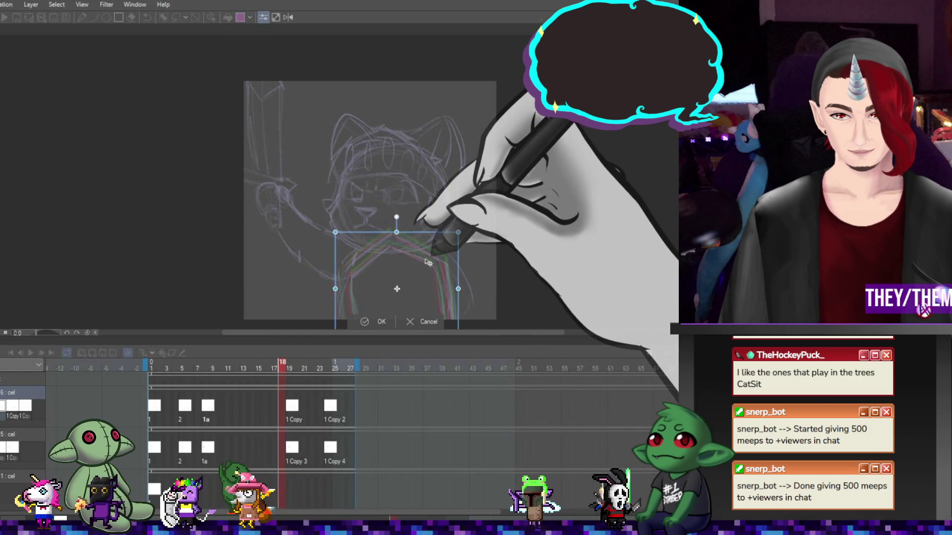
pyautogui.press('Return')
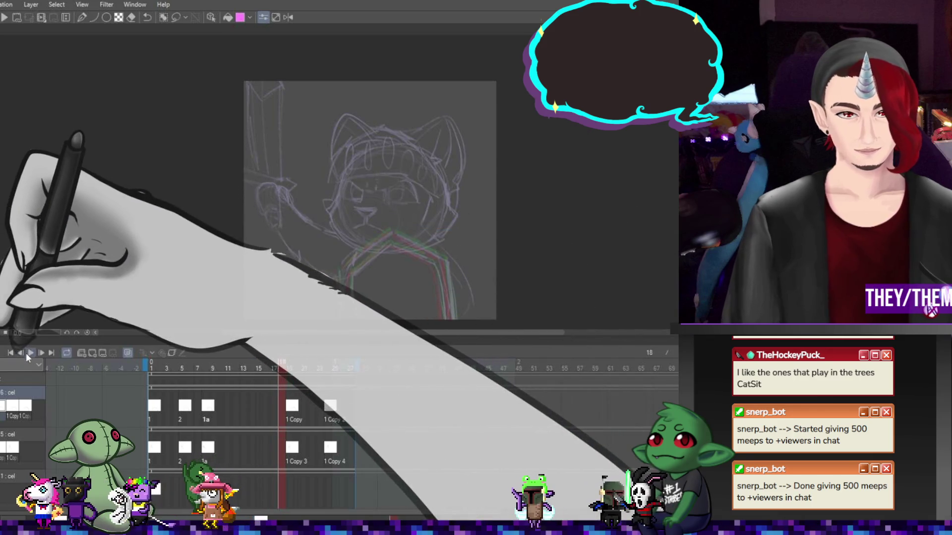
pyautogui.click(41, 353)
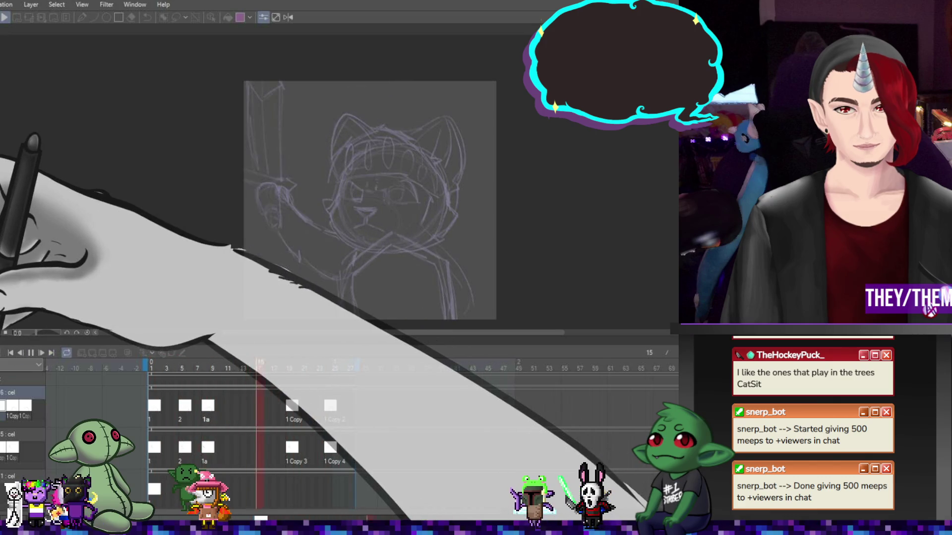
pyautogui.click(29, 353)
pyautogui.click(164, 408)
pyautogui.click(187, 407)
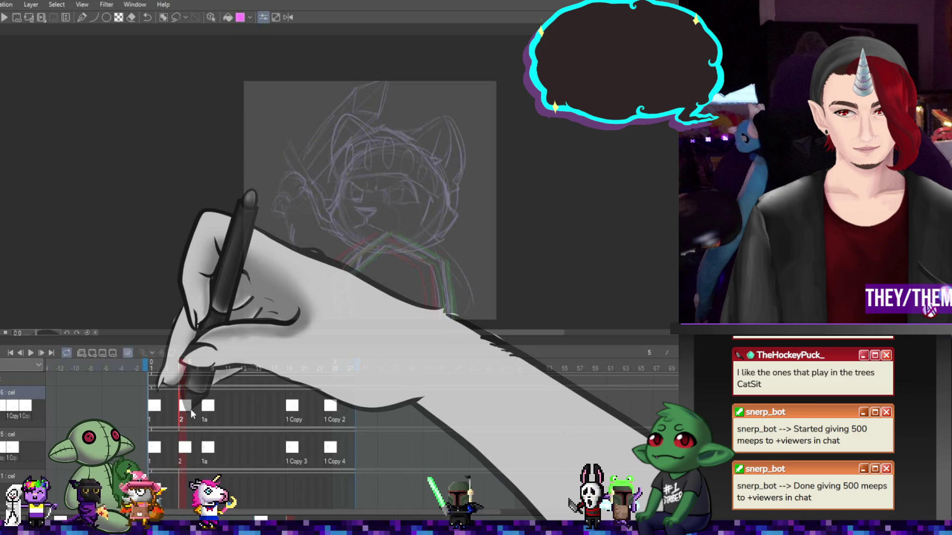
# Compare the sketches on cels 1a and 2, then move on toward the 1 Copy cel
pyautogui.click(209, 406)
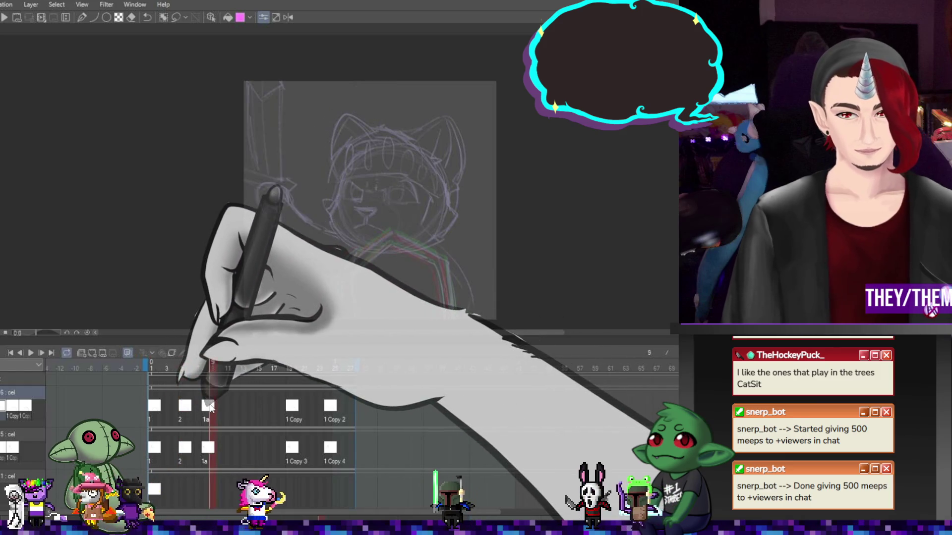
pyautogui.hotkey('ctrl', 't')
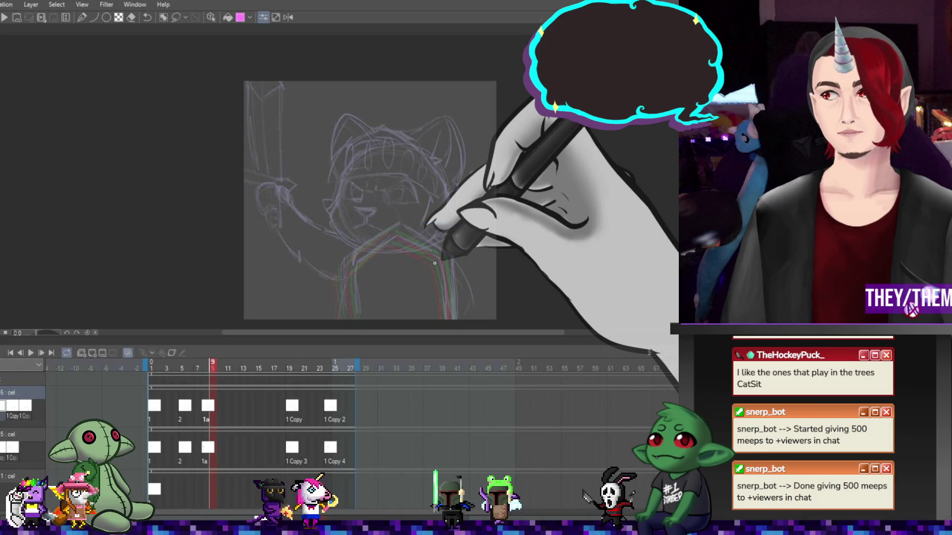
pyautogui.click(185, 405)
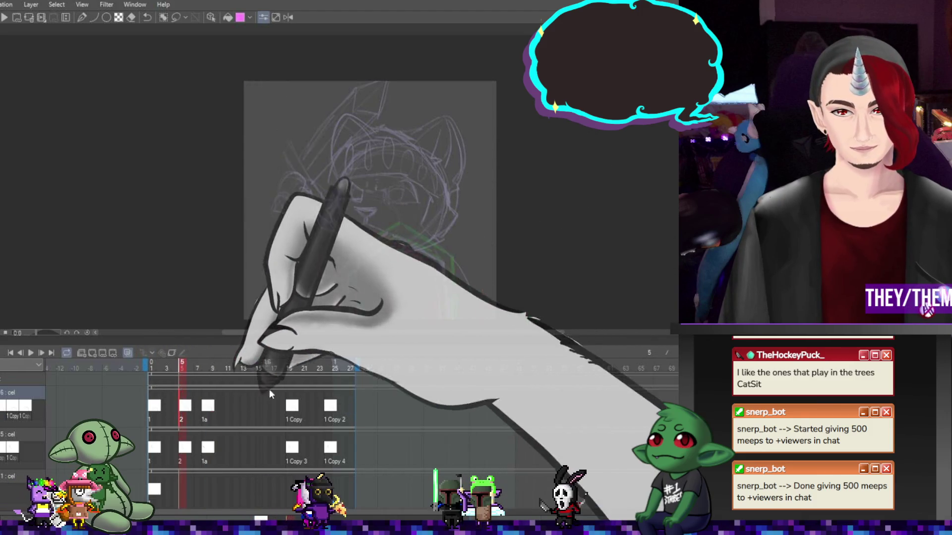
pyautogui.hotkey('ctrl', 't')
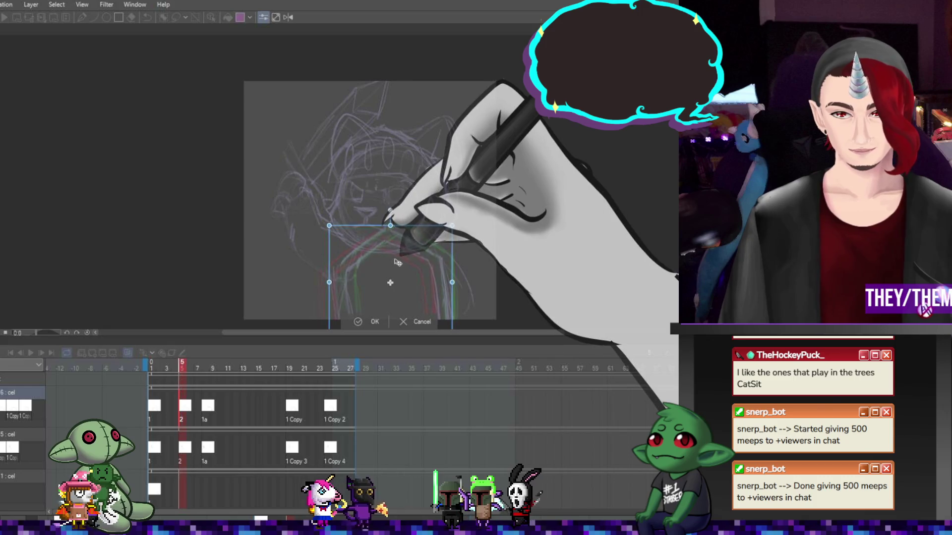
pyautogui.click(212, 406)
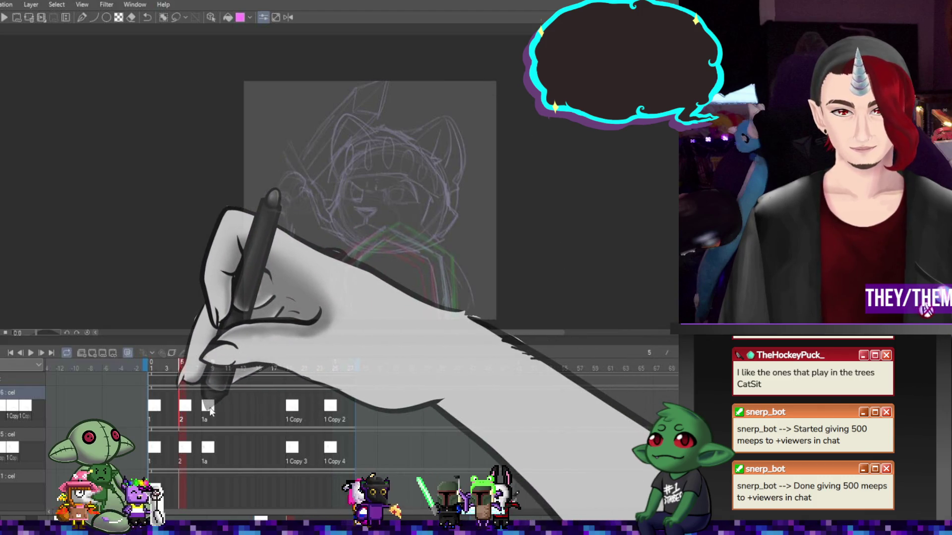
pyautogui.click(274, 404)
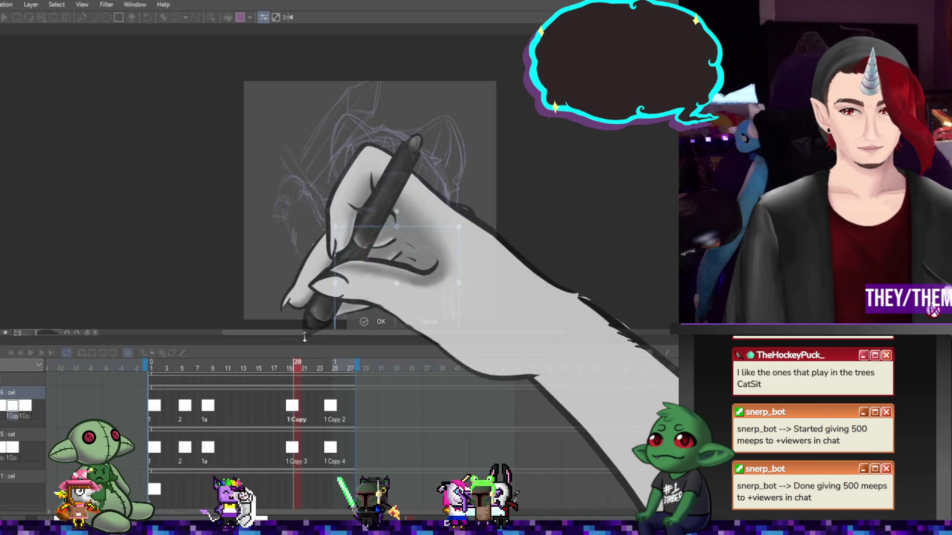
# Tilt the body sketch on the 1 Copy cel slightly counterclockwise
pyautogui.hotkey('ctrl', 't')
pyautogui.moveTo(505, 279); pyautogui.dragTo(504, 273)
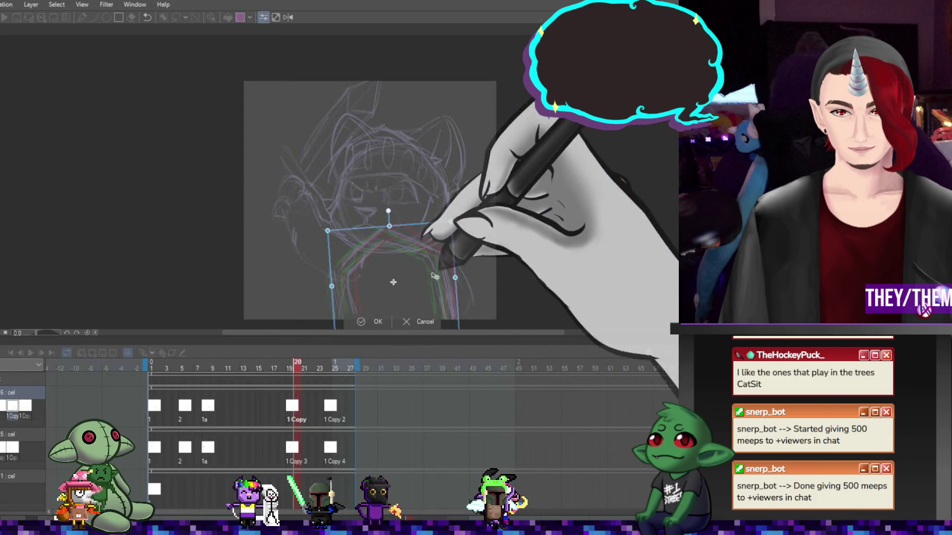
pyautogui.press('Return')
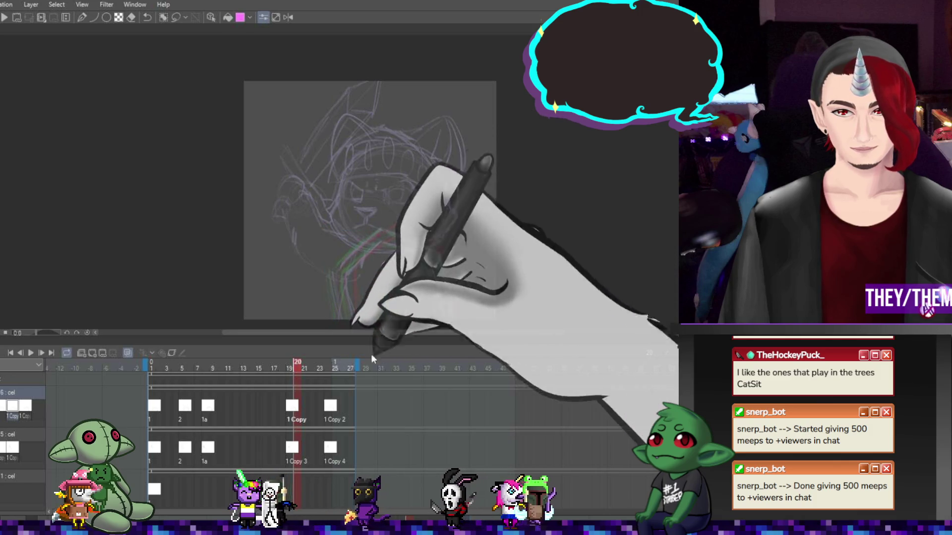
pyautogui.hotkey('ctrl', 't')
pyautogui.moveTo(418, 278)
pyautogui.mouseDown()
pyautogui.moveTo(413, 268)
pyautogui.moveTo(414, 279)
pyautogui.mouseUp()
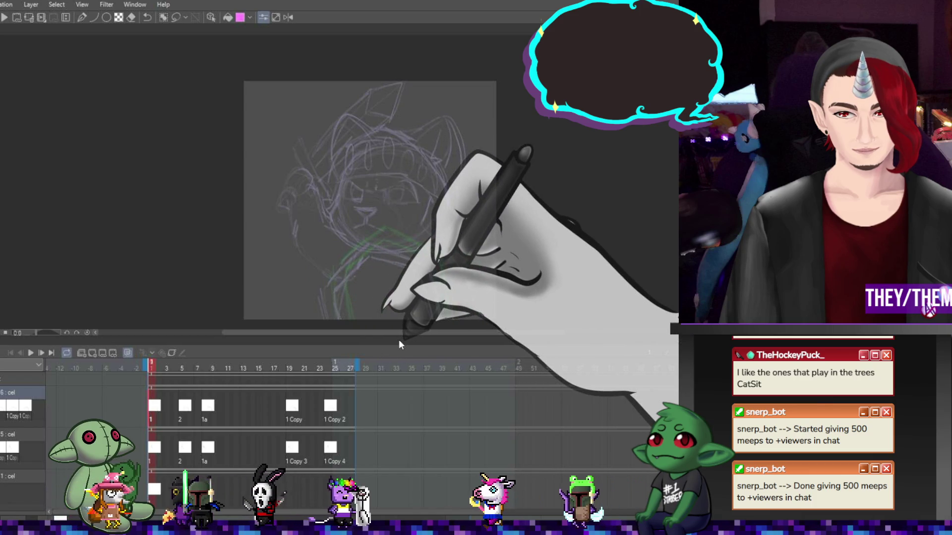
pyautogui.click(192, 406)
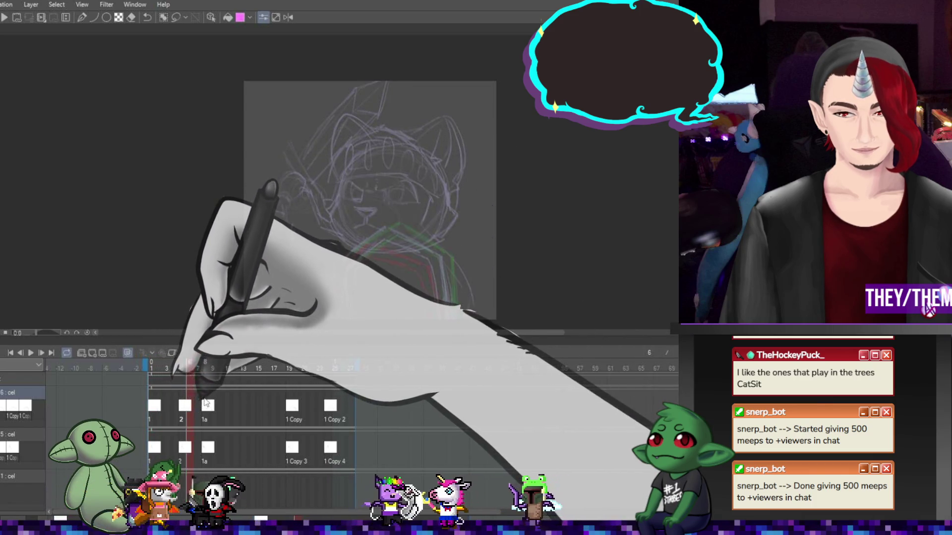
pyautogui.click(216, 400)
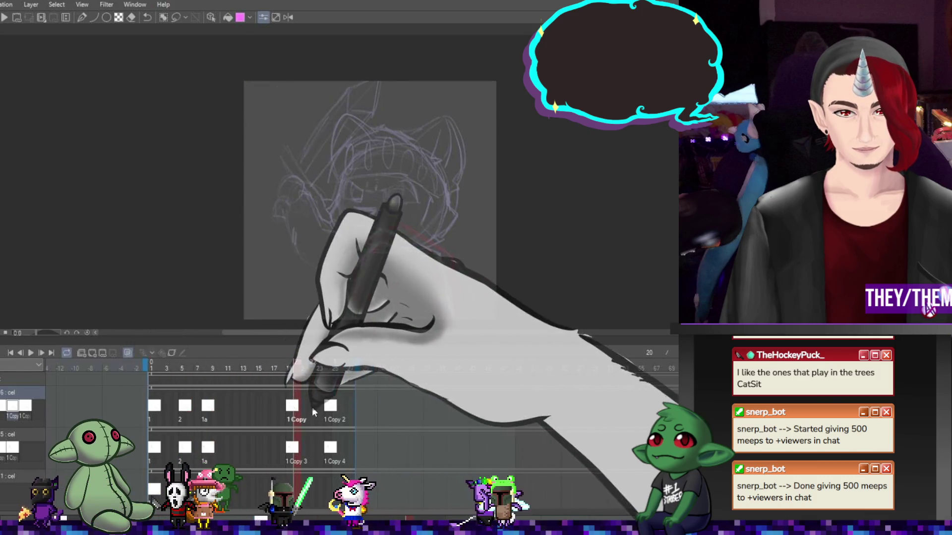
pyautogui.click(346, 365)
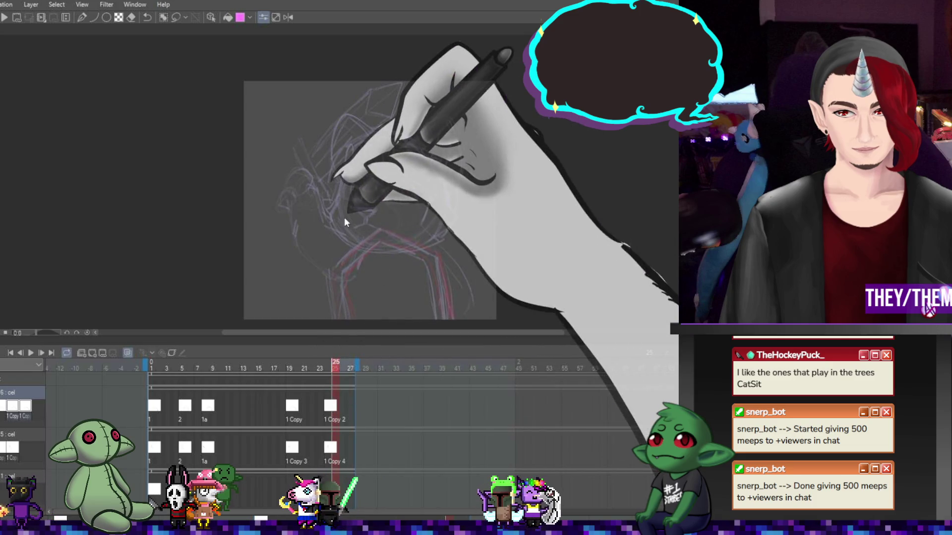
pyautogui.click(327, 410)
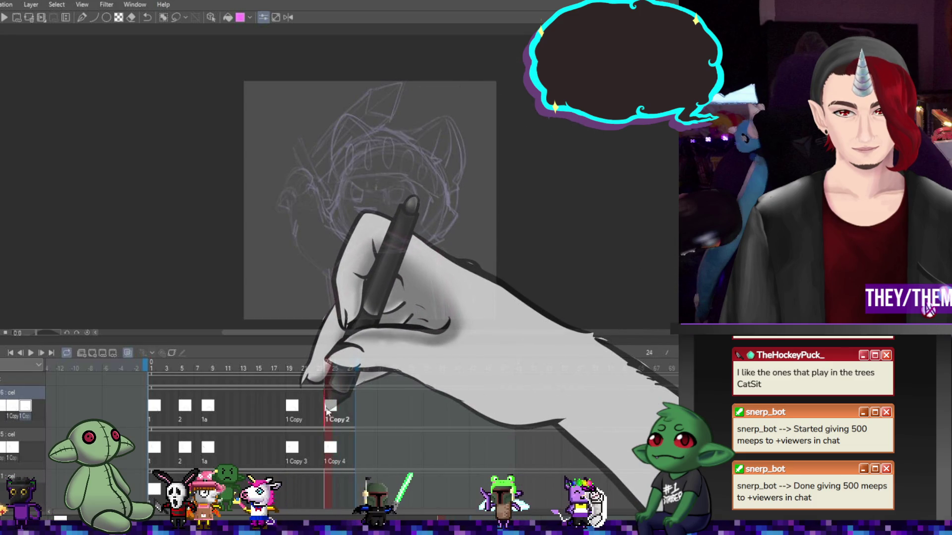
pyautogui.click(325, 400)
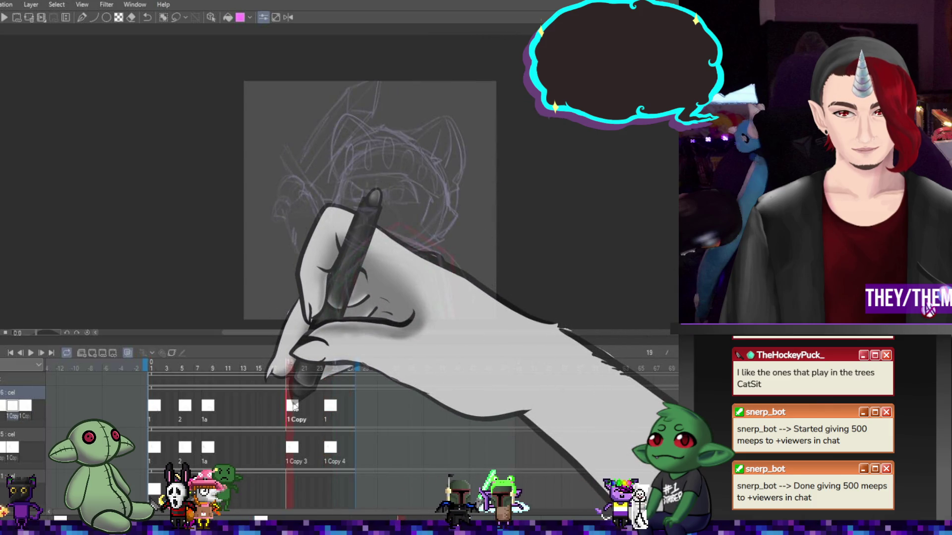
pyautogui.hotkey('ctrl', 't')
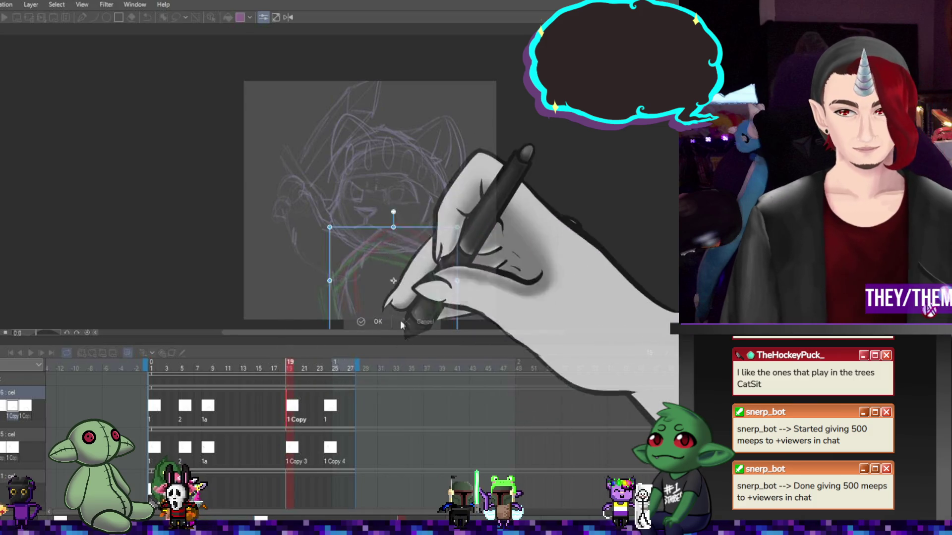
pyautogui.moveTo(508, 289); pyautogui.dragTo(509, 282)
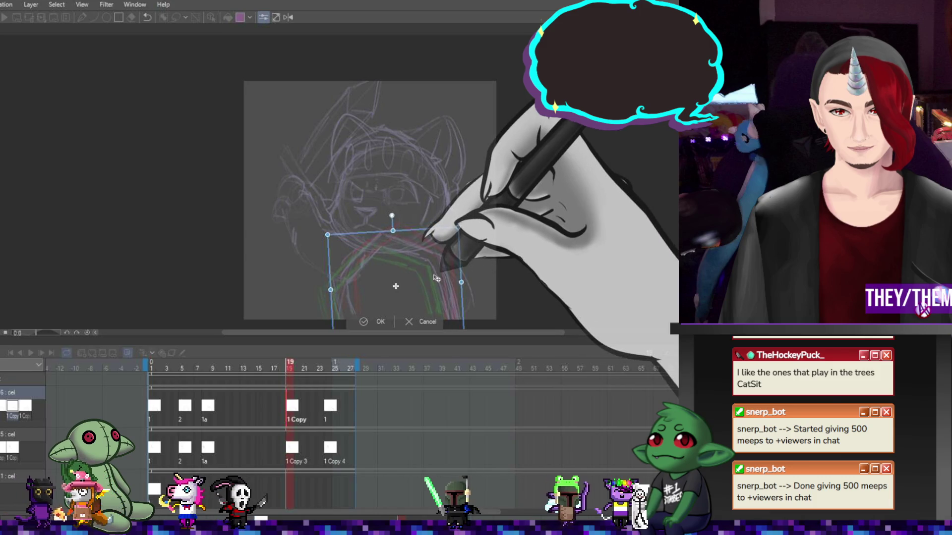
pyautogui.press('Return')
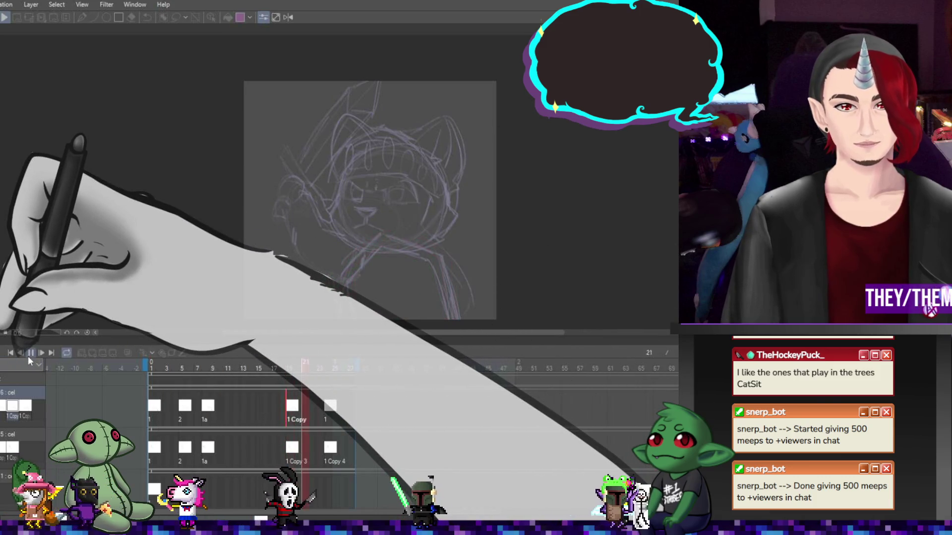
pyautogui.click(29, 354)
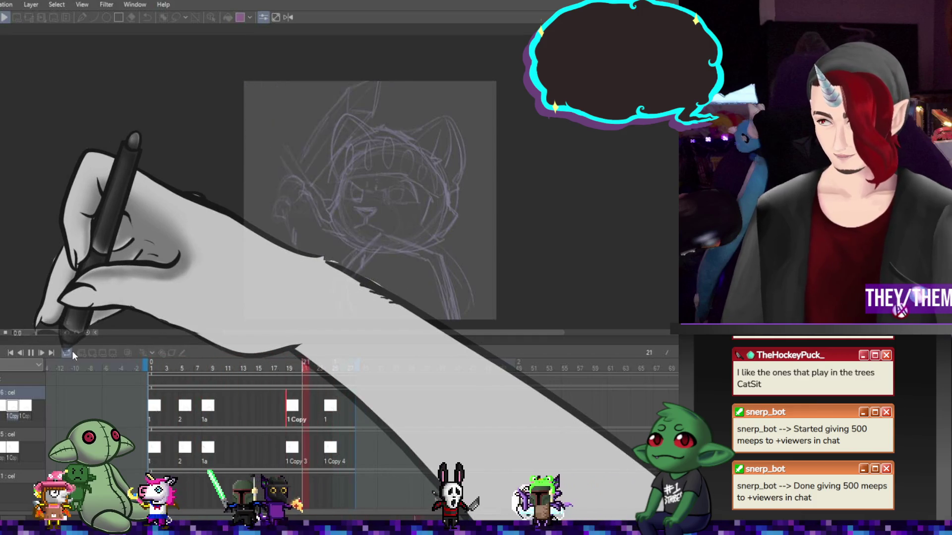
pyautogui.click(30, 352)
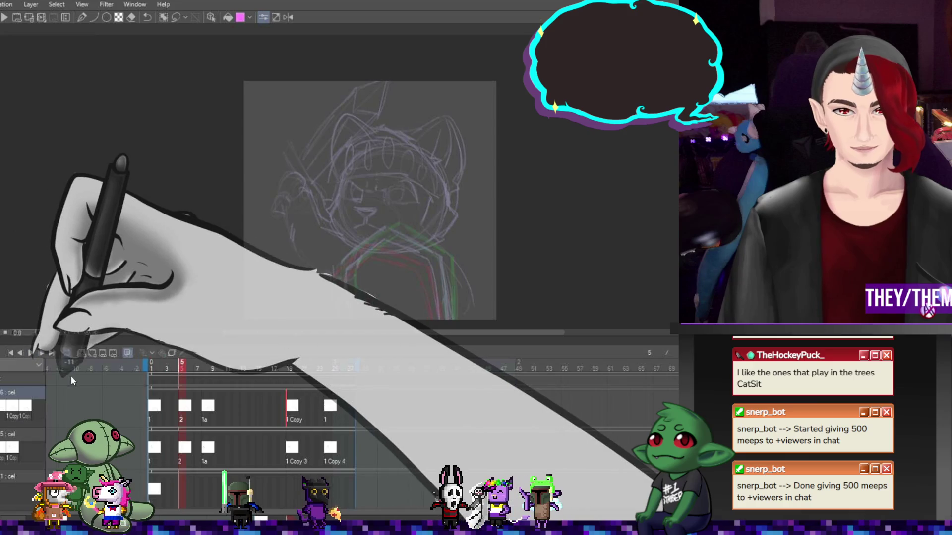
pyautogui.click(32, 352)
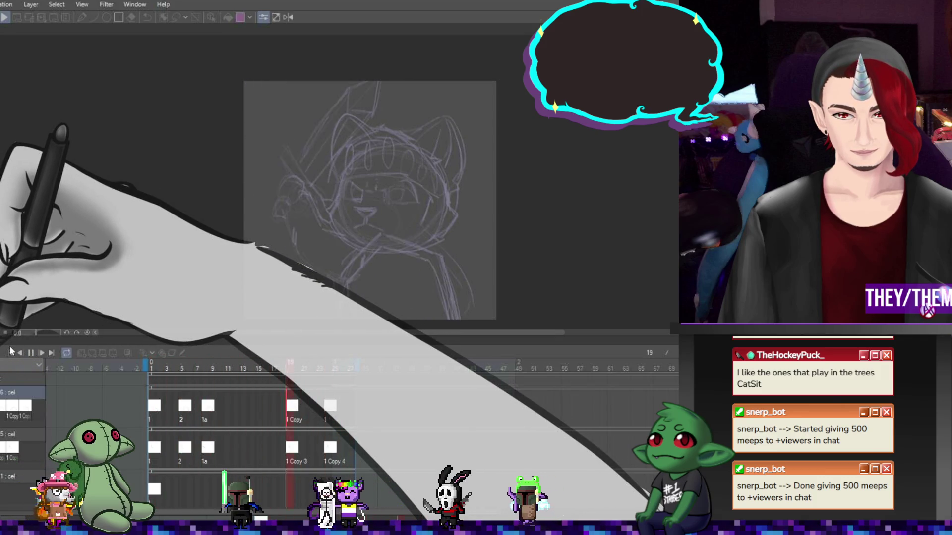
pyautogui.click(30, 353)
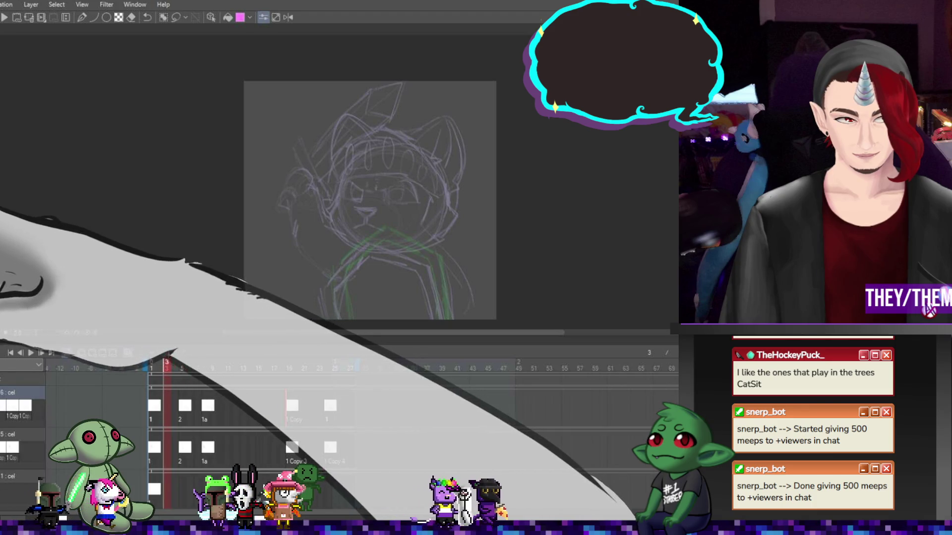
pyautogui.click(17, 476)
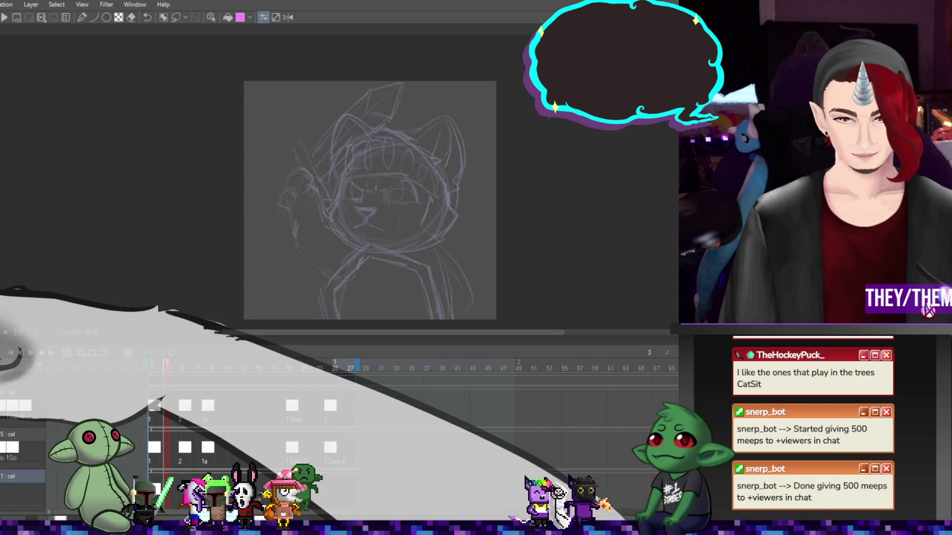
# On the bottom 1 : cel layer, place cels at frames 5, 8, 19 and 24
pyautogui.scroll(-1, 6, 484)
pyautogui.scroll(-1, 6, 484)
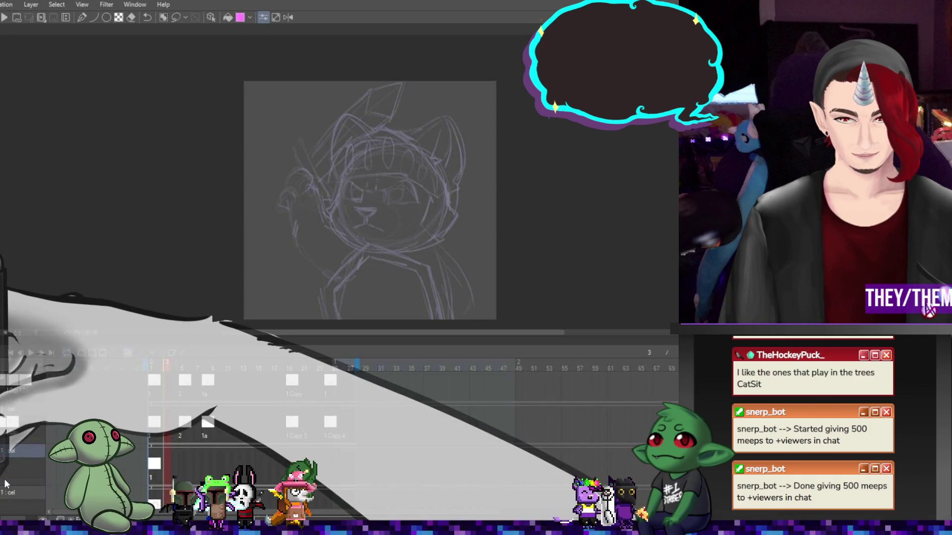
pyautogui.click(6, 484)
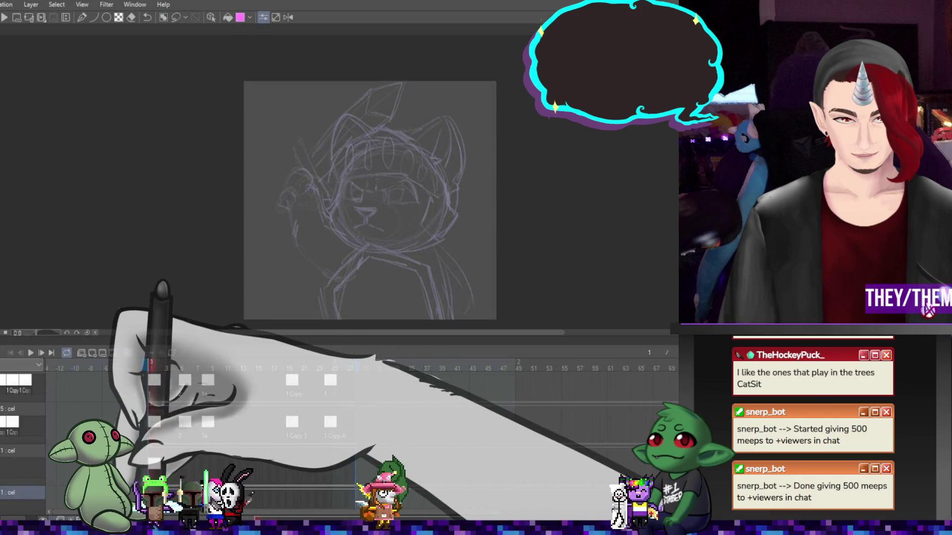
pyautogui.scroll(-3, 150, 477)
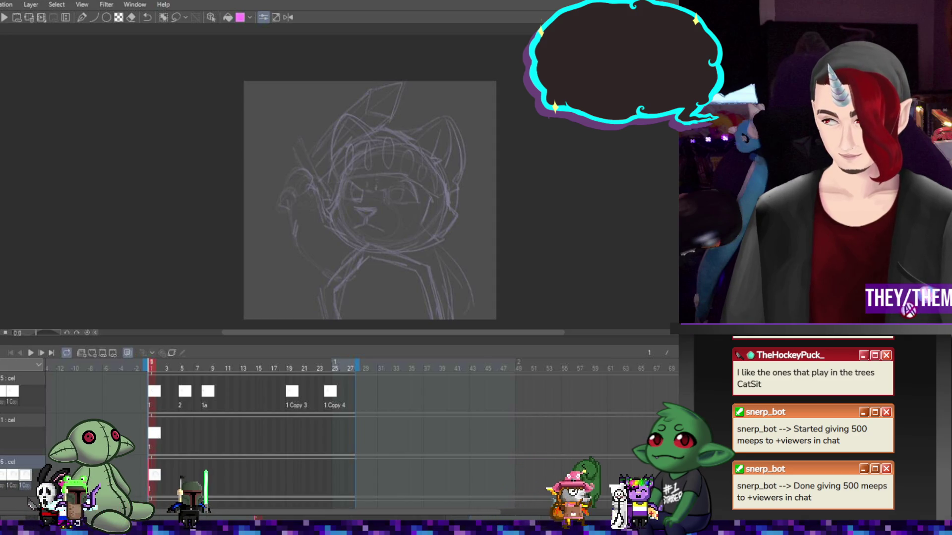
pyautogui.click(184, 469)
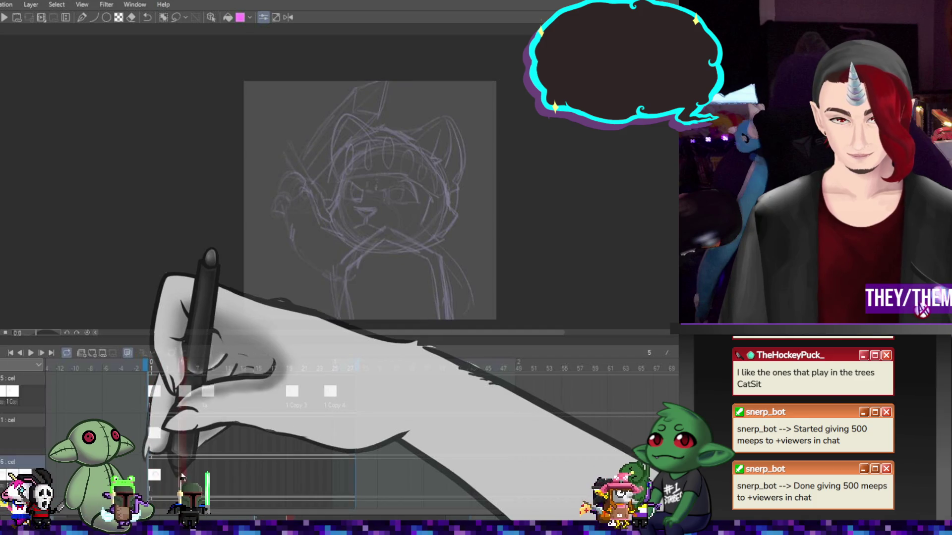
pyautogui.click(204, 466)
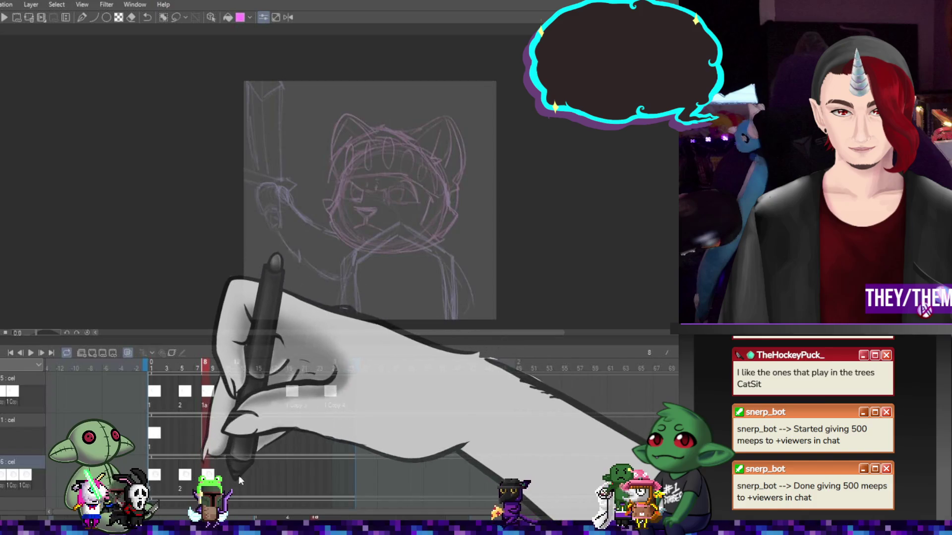
pyautogui.click(289, 474)
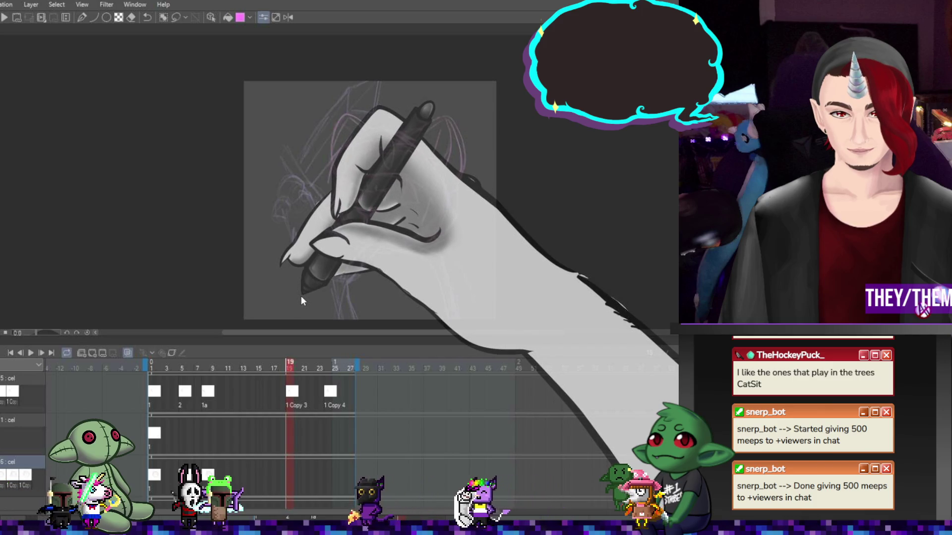
pyautogui.click(329, 481)
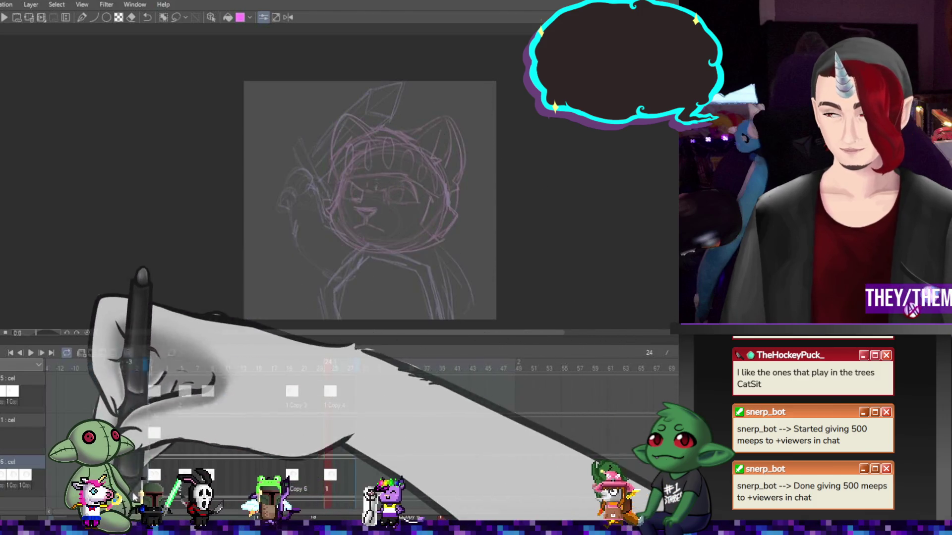
pyautogui.click(152, 406)
# Rotate the cat's head sketch slightly on frame 6, then advance to frames 8 and 9
pyautogui.click(191, 477)
pyautogui.hotkey('ctrl', 't')
pyautogui.moveTo(570, 250); pyautogui.dragTo(571, 227)
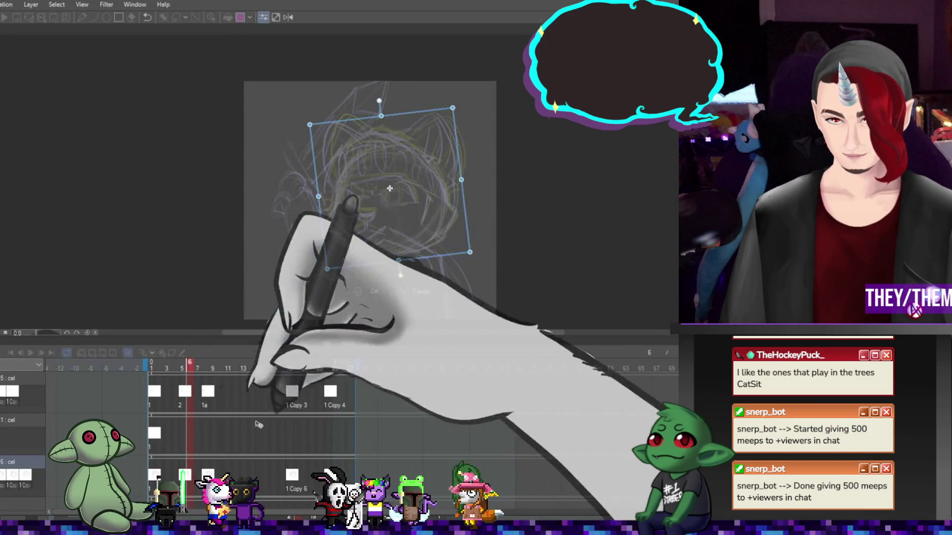
pyautogui.press('Return')
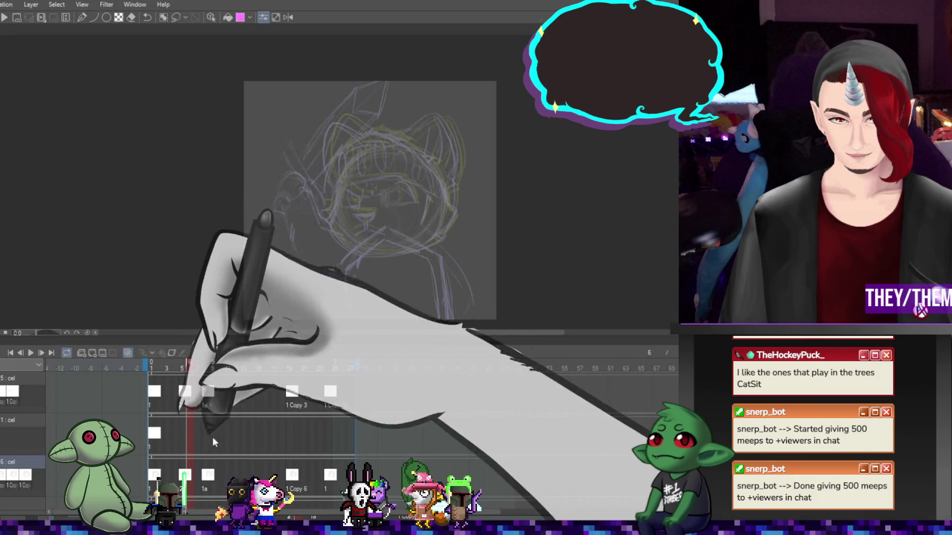
pyautogui.click(205, 439)
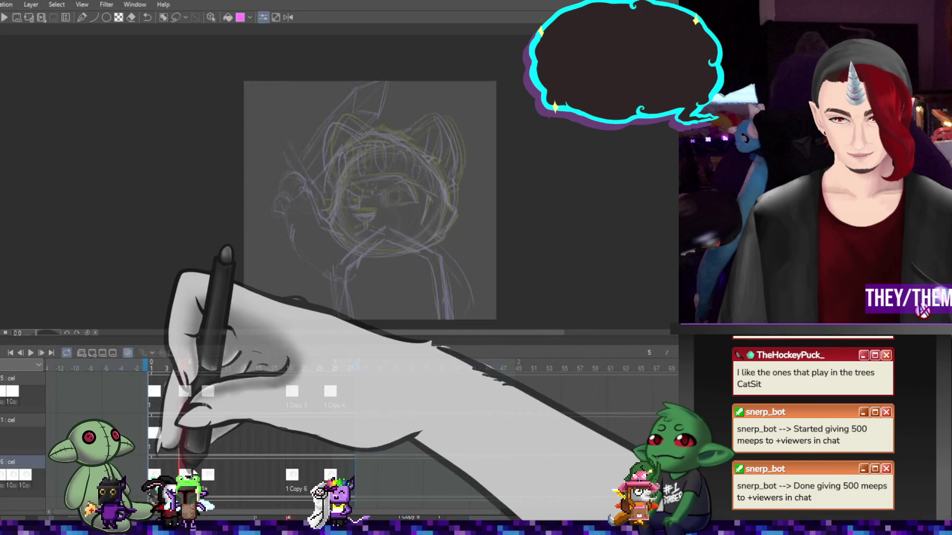
pyautogui.press('Right')
# Apply the frame 9 head transform and rotate the frame 20 head about 6° clockwise
pyautogui.hotkey('ctrl', 't')
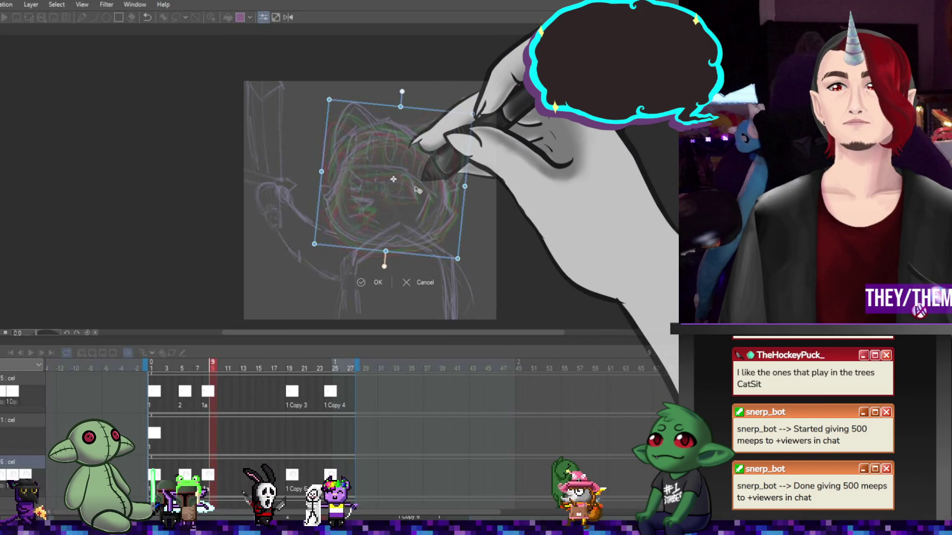
pyautogui.press('Return')
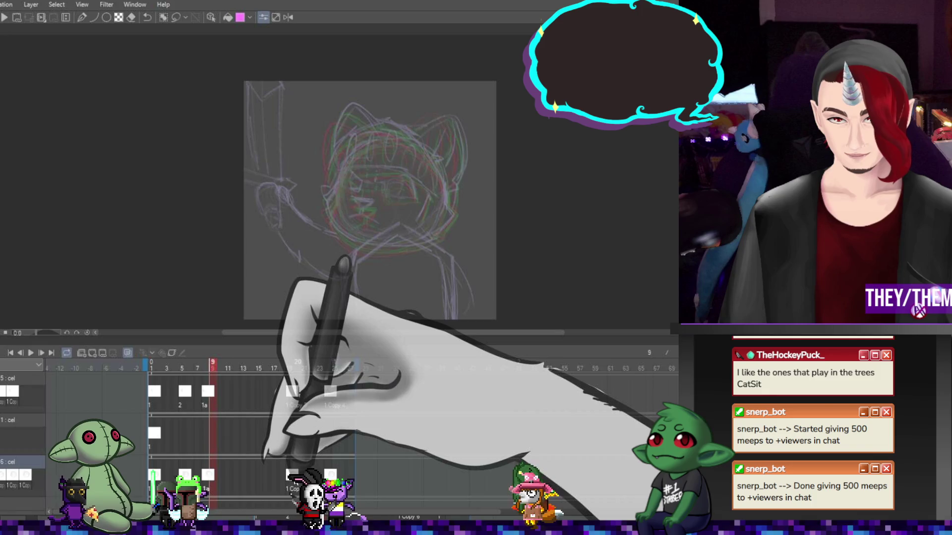
pyautogui.click(295, 476)
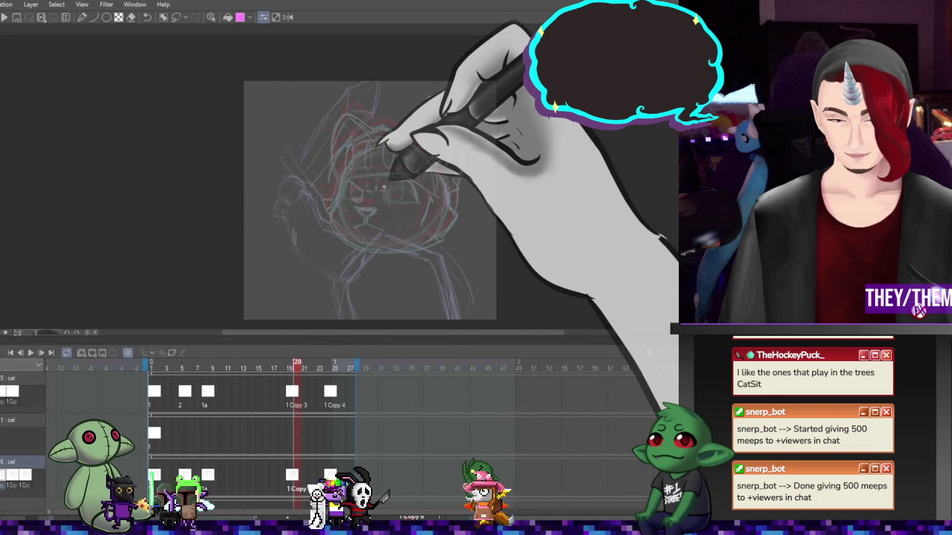
pyautogui.hotkey('ctrl', 't')
pyautogui.moveTo(530, 134); pyautogui.dragTo(535, 150)
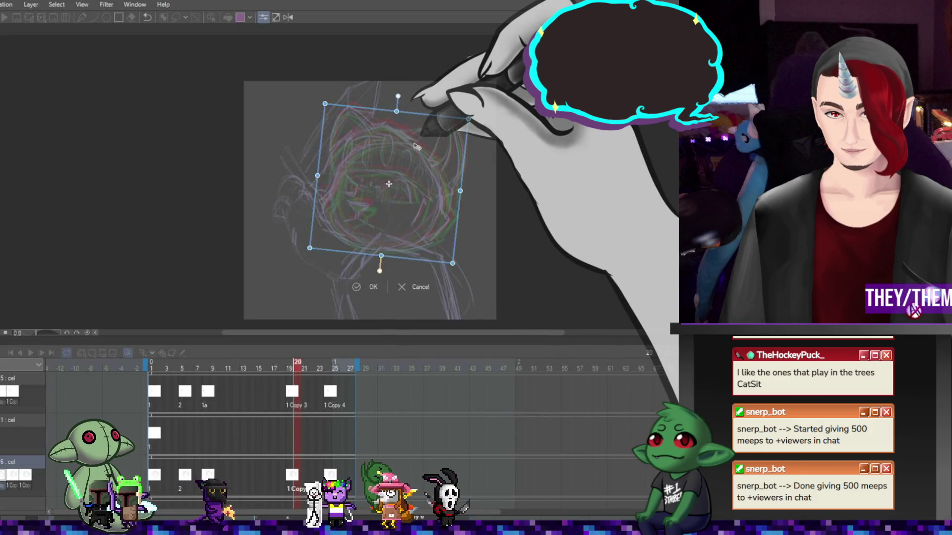
pyautogui.press('Return')
# Play the loop to preview the bobbing, then stop and select cel 1a at frame 8
pyautogui.click(31, 355)
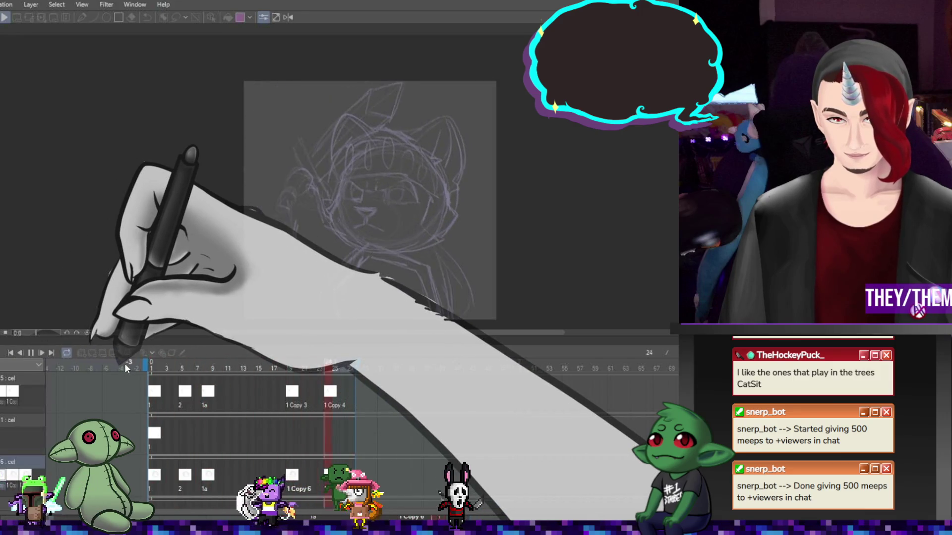
pyautogui.click(21, 353)
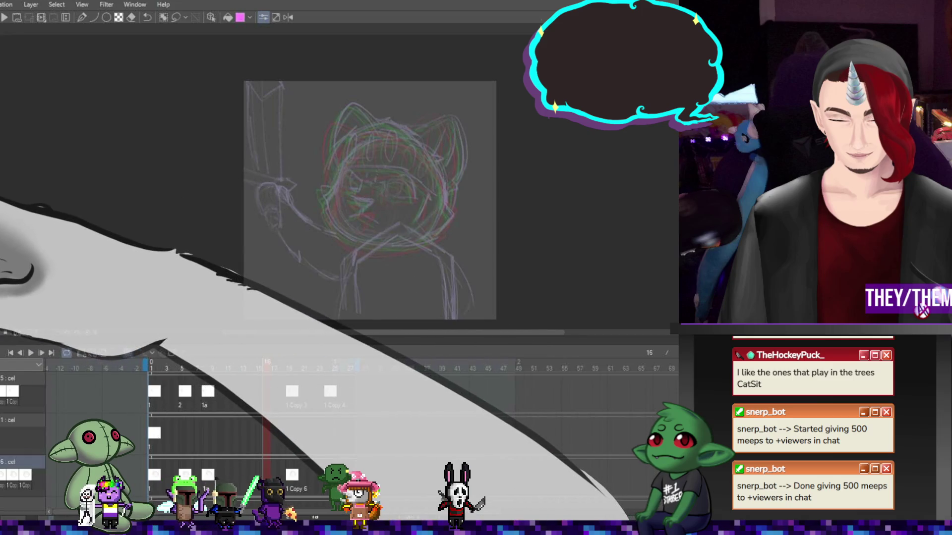
pyautogui.click(207, 393)
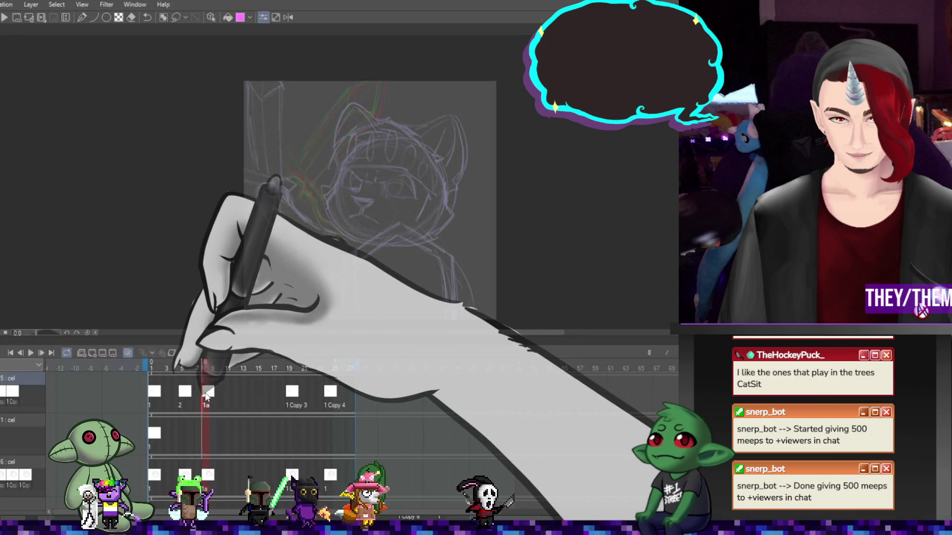
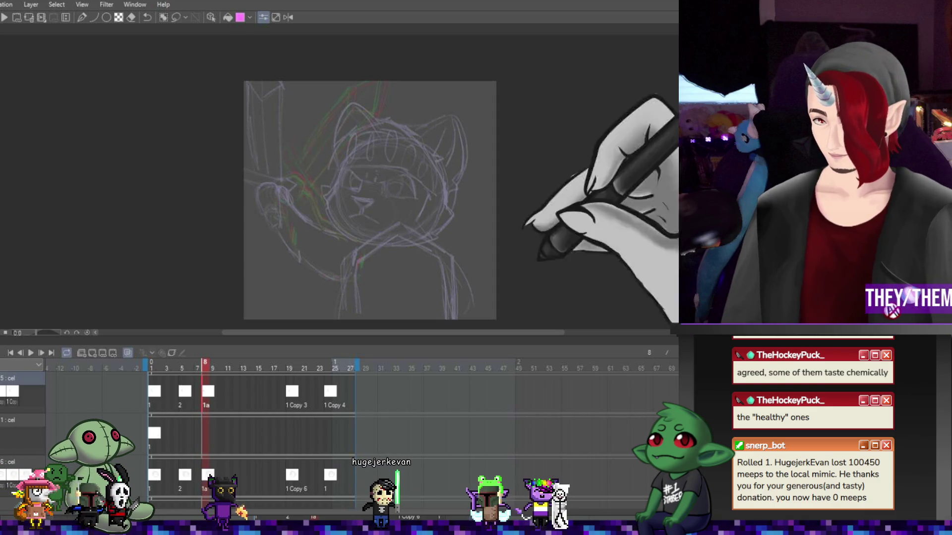
# Preview the swing animation and stop on the 1a frame
pyautogui.press('space')
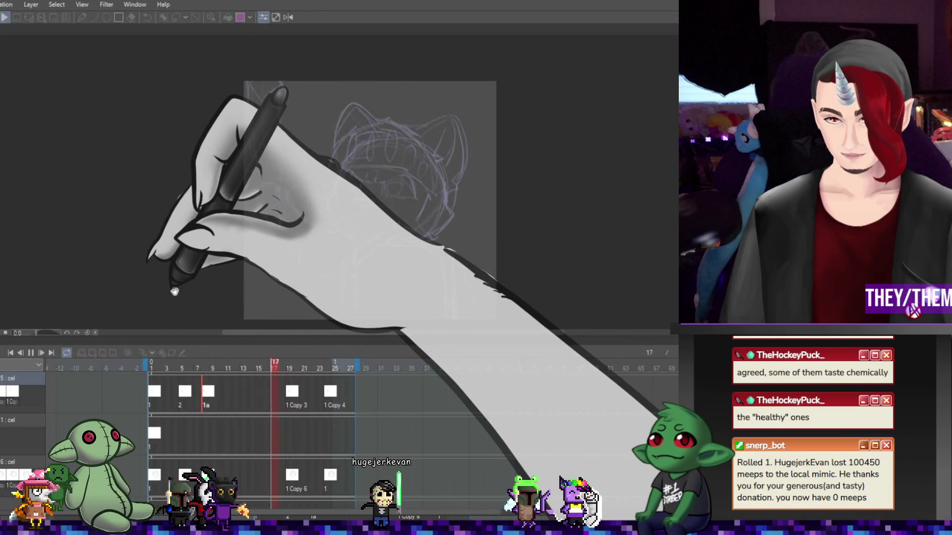
pyautogui.click(30, 353)
pyautogui.click(208, 391)
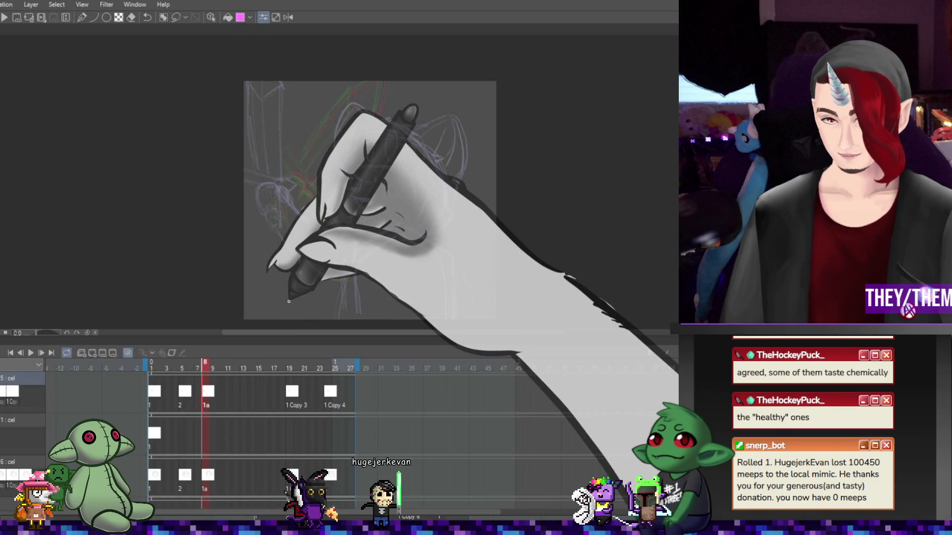
# Lasso the sword on the left of frame 1a and rotate it counter-clockwise to a new tilt
pyautogui.press('m')
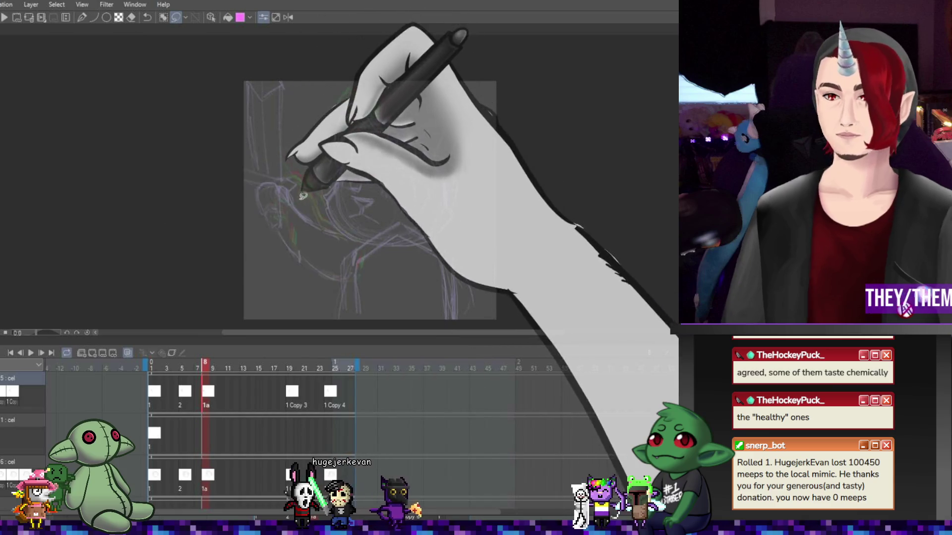
pyautogui.moveTo(313, 218)
pyautogui.mouseDown()
pyautogui.moveTo(315, 129)
pyautogui.moveTo(206, 197)
pyautogui.moveTo(309, 257)
pyautogui.mouseUp()
pyautogui.hotkey('ctrl', 't')
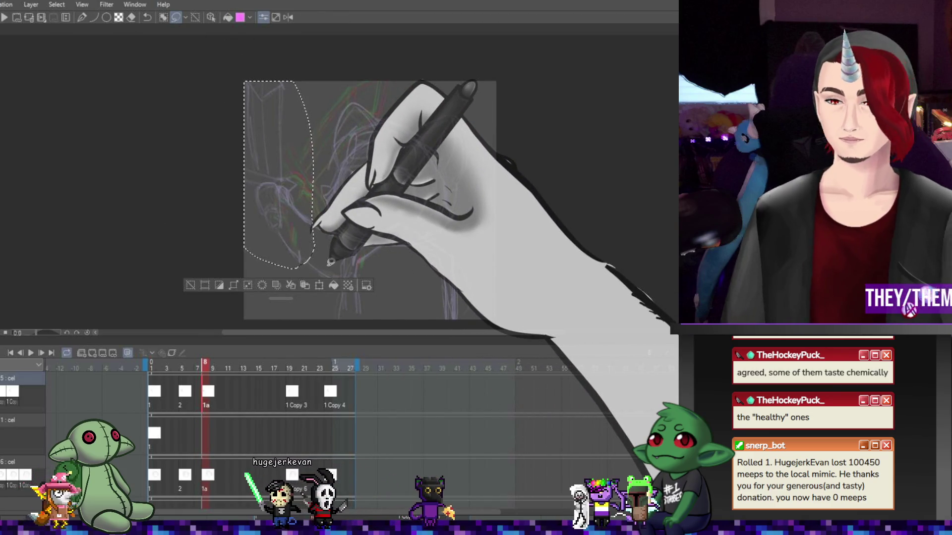
pyautogui.moveTo(407, 159); pyautogui.dragTo(404, 142)
pyautogui.moveTo(302, 212)
pyautogui.mouseDown()
pyautogui.moveTo(307, 223)
pyautogui.moveTo(302, 218)
pyautogui.mouseUp()
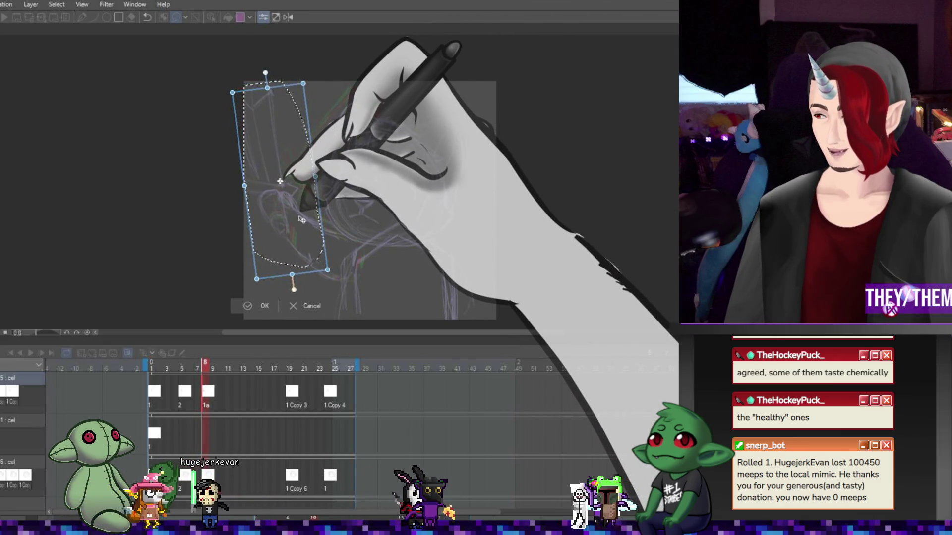
pyautogui.moveTo(381, 171); pyautogui.dragTo(381, 183)
pyautogui.press('Return')
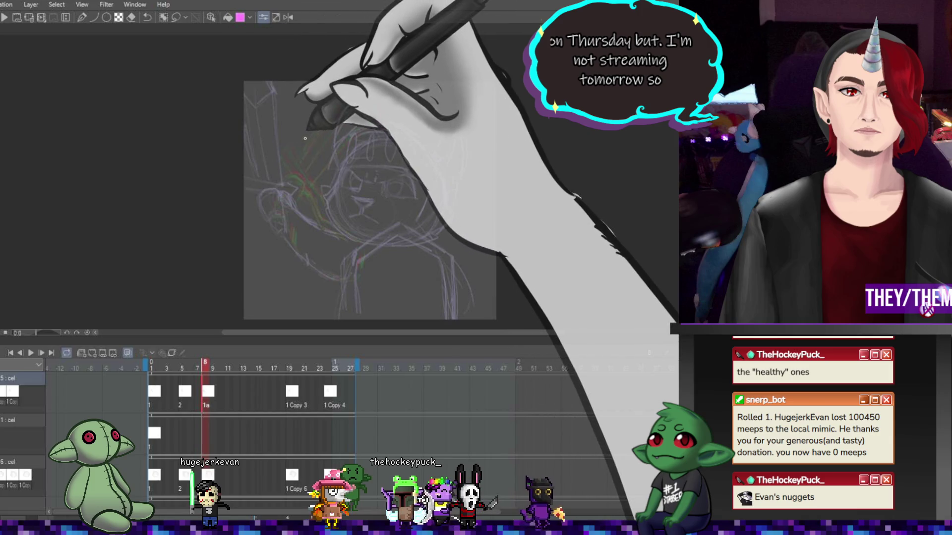
# Replay the swing to check the new sword angle, stop on an early frame, and turn off onion skin
pyautogui.click(30, 353)
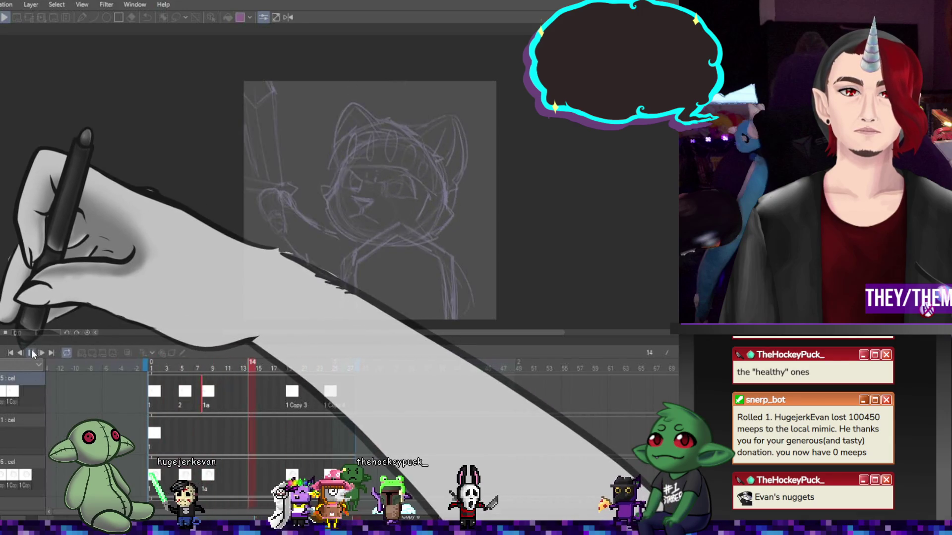
pyautogui.click(192, 402)
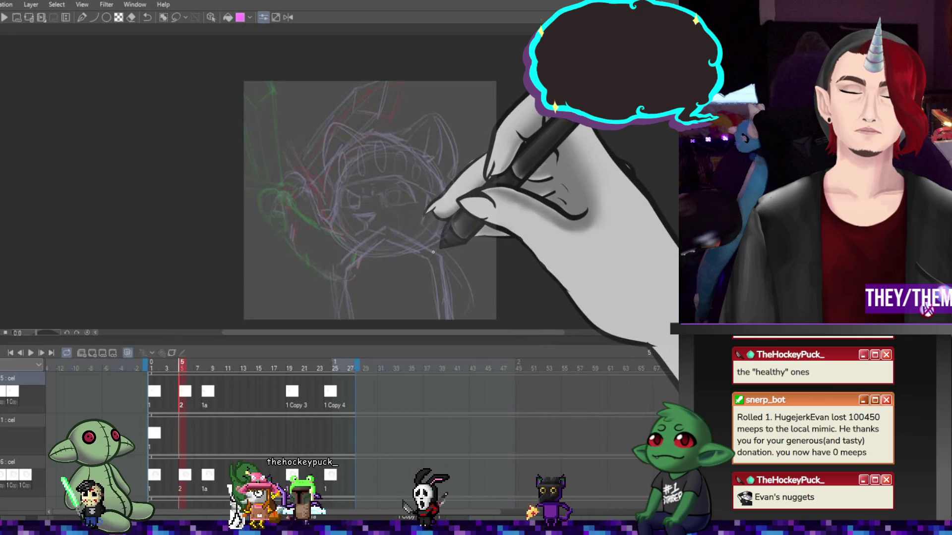
pyautogui.click(128, 352)
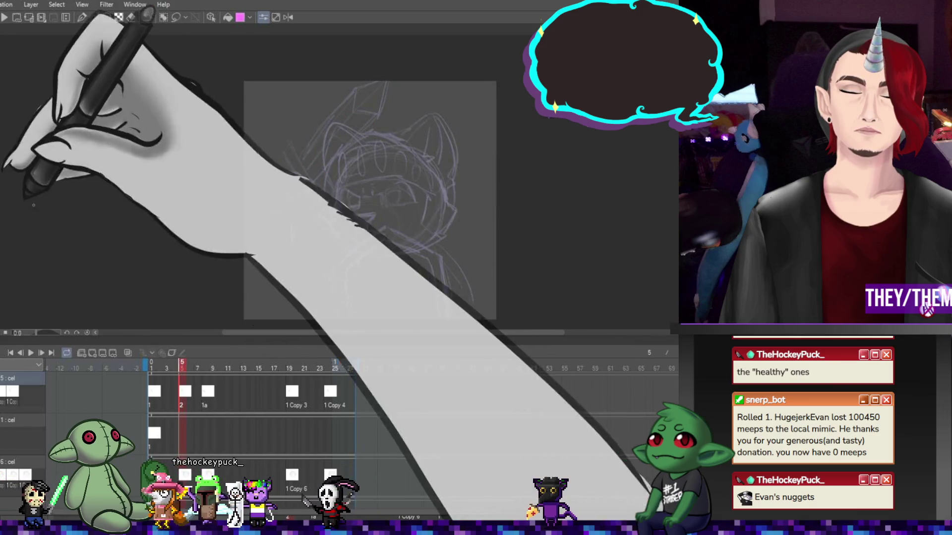
# Lasso the upper-left sword on cel 2, rotate it slightly clockwise, and deselect
pyautogui.moveTo(394, 69)
pyautogui.mouseDown()
pyautogui.moveTo(265, 159)
pyautogui.moveTo(322, 226)
pyautogui.moveTo(411, 95)
pyautogui.mouseUp()
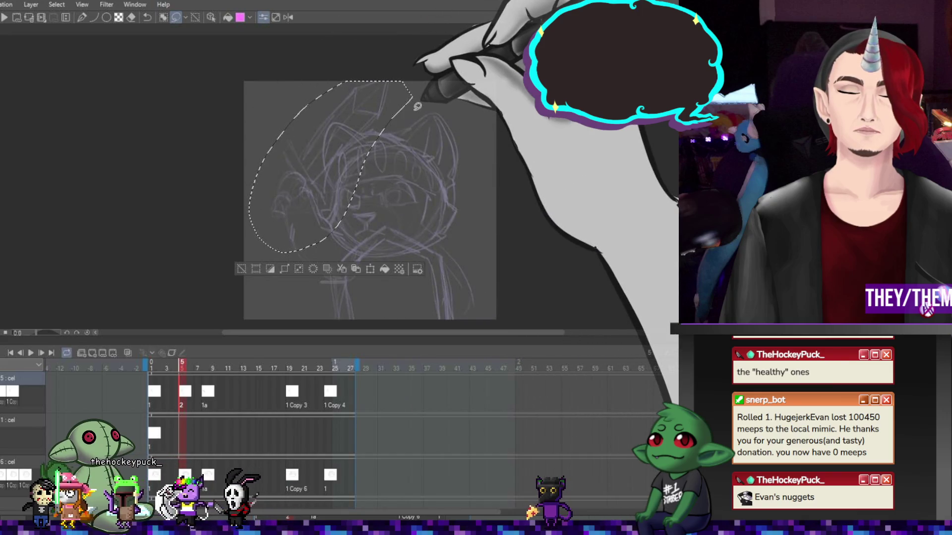
pyautogui.hotkey('ctrl', 't')
pyautogui.moveTo(480, 137); pyautogui.dragTo(479, 153)
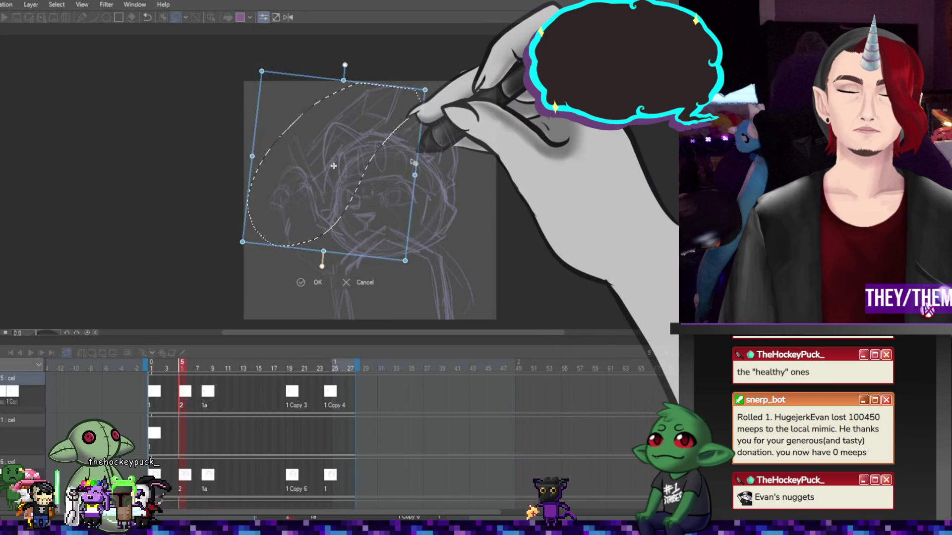
pyautogui.press('Return')
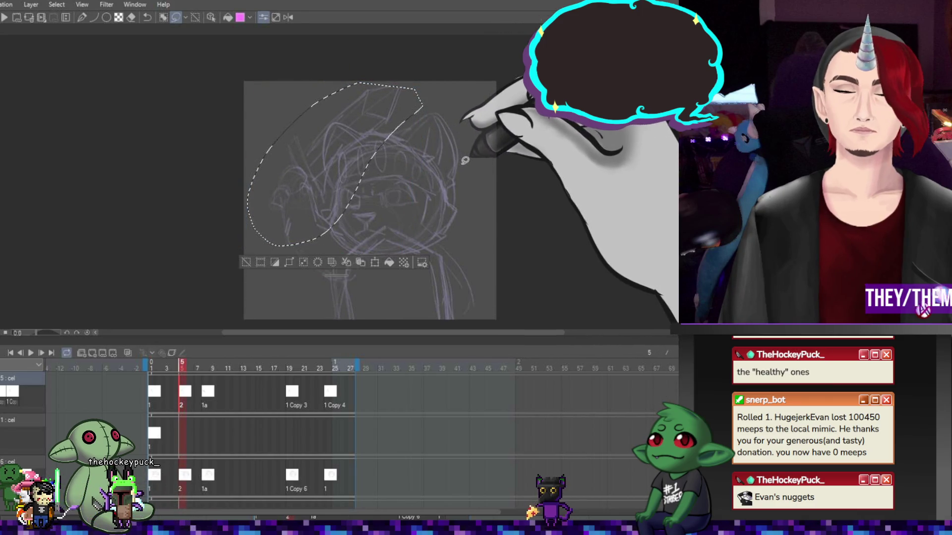
pyautogui.hotkey('ctrl', 'd')
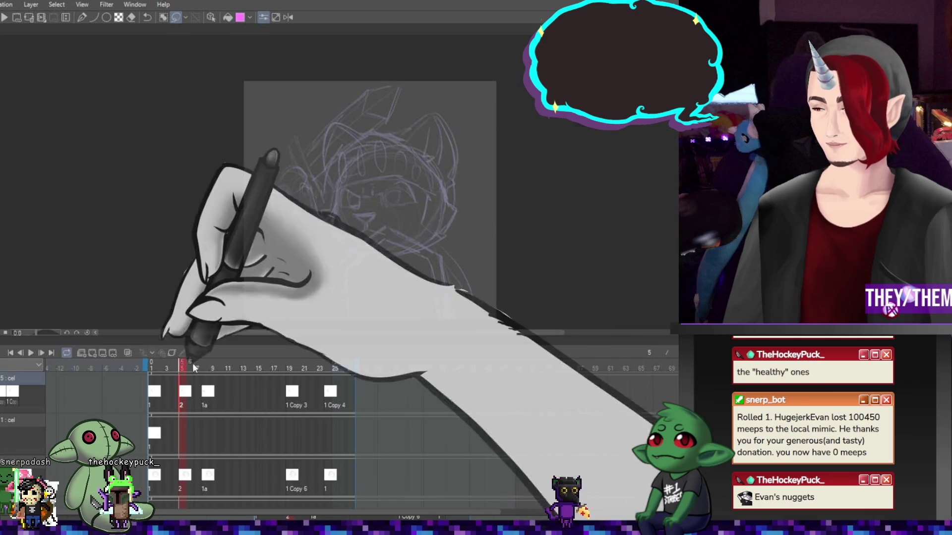
pyautogui.click(158, 398)
# Lasso the upper-left part of the frame 2 sketch
pyautogui.moveTo(298, 255)
pyautogui.mouseDown()
pyautogui.moveTo(307, 89)
pyautogui.moveTo(392, 176)
pyautogui.mouseUp()
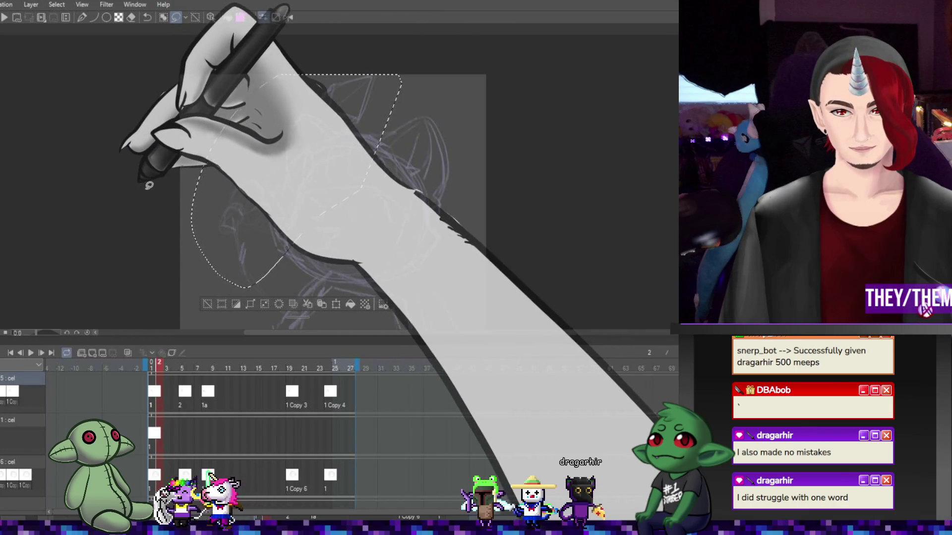
# Rotate the selected part of the frame 2 sketch clockwise
pyautogui.hotkey('ctrl', 't')
pyautogui.moveTo(361, 150); pyautogui.dragTo(400, 188)
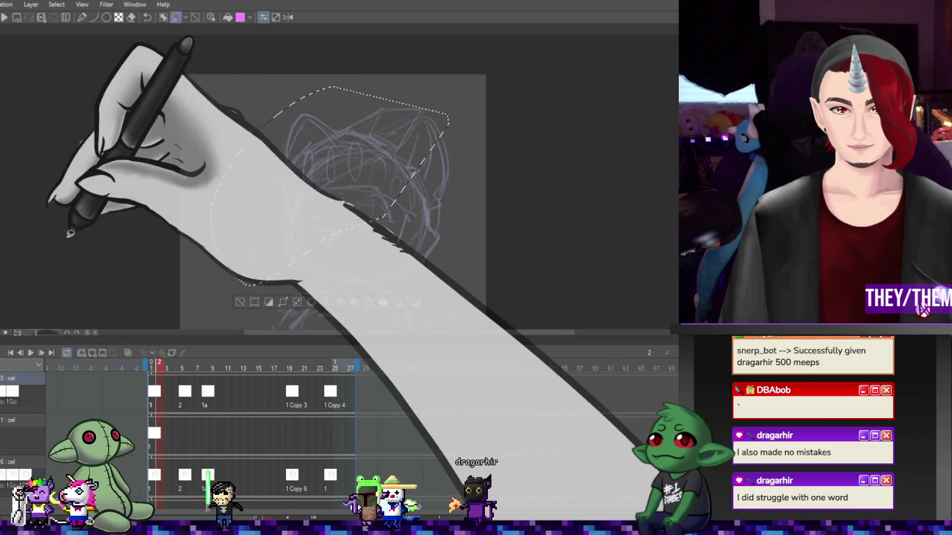
pyautogui.press('Return')
# Check frames 5, 9, 20 and 24, then replace the final 1 Copy 4 cel with cel 1
pyautogui.click(180, 397)
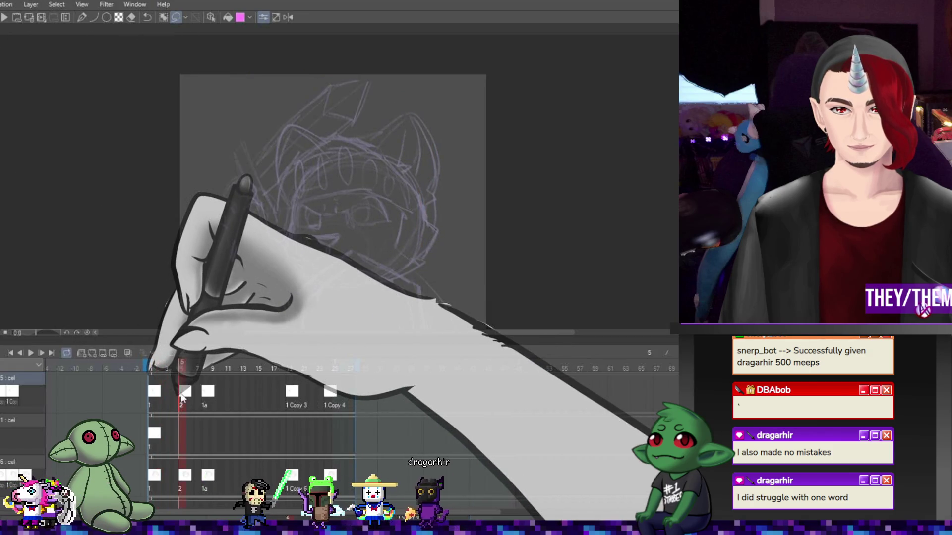
pyautogui.click(211, 396)
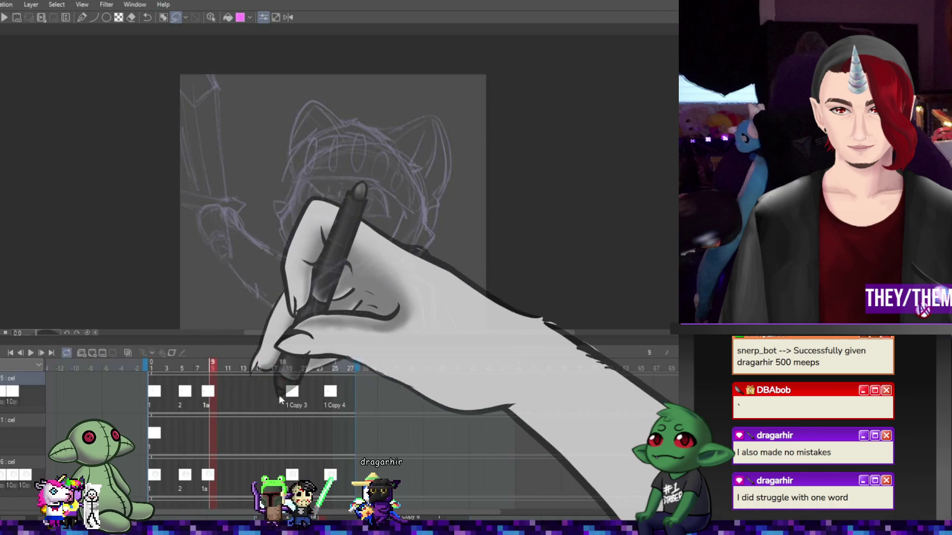
pyautogui.click(295, 393)
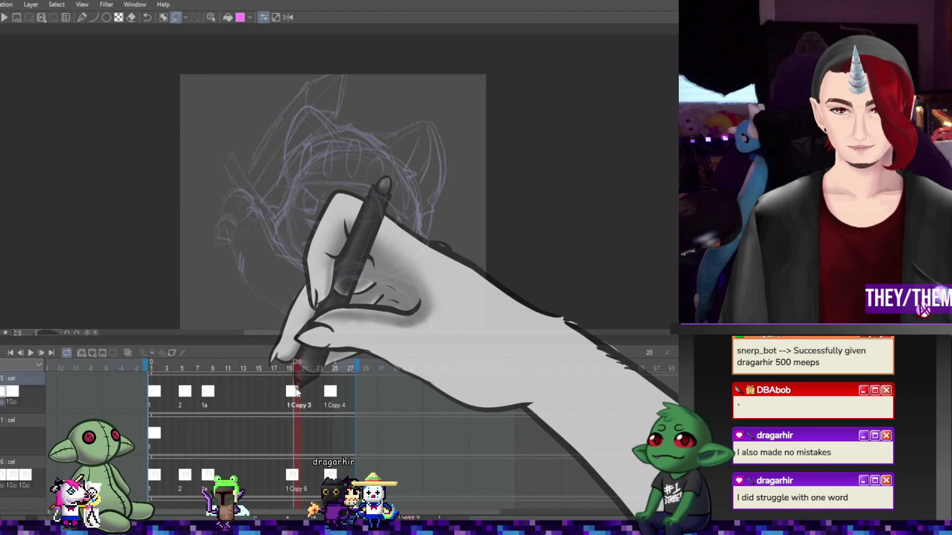
pyautogui.click(330, 392)
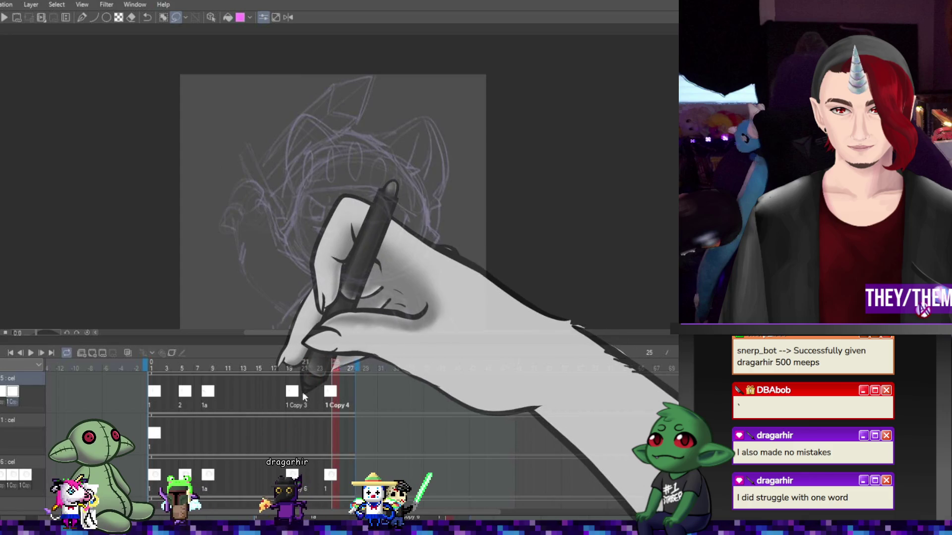
pyautogui.click(328, 393)
pyautogui.hotkey('ctrl', 'z')
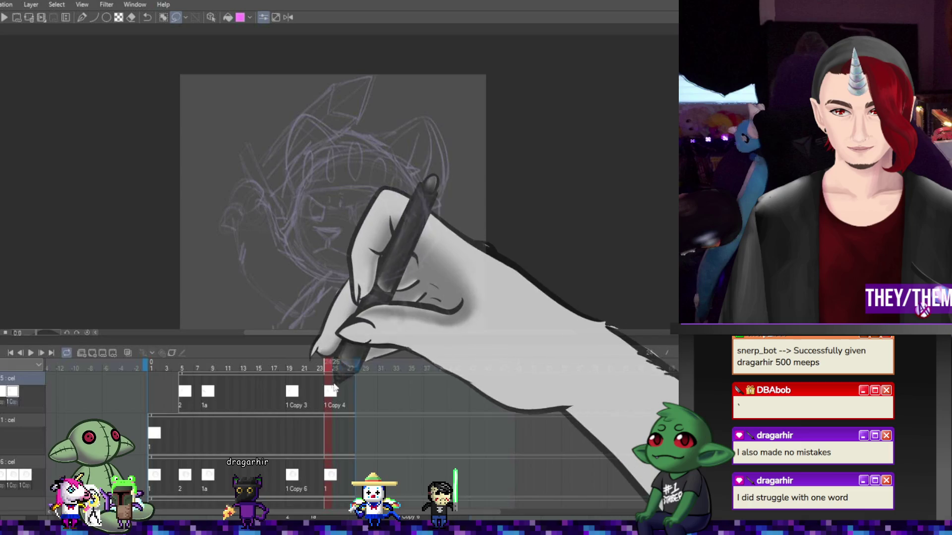
pyautogui.hotkey('ctrl', 'y')
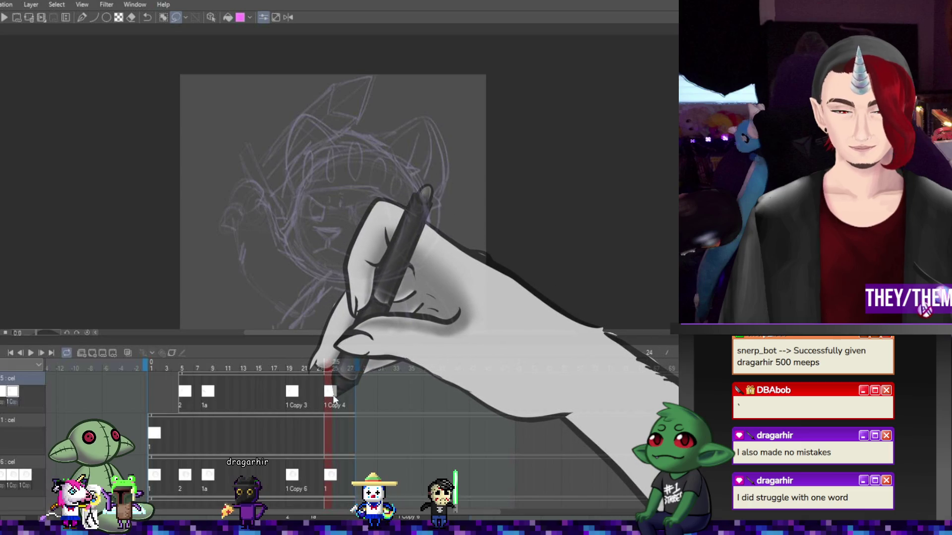
pyautogui.click(330, 394)
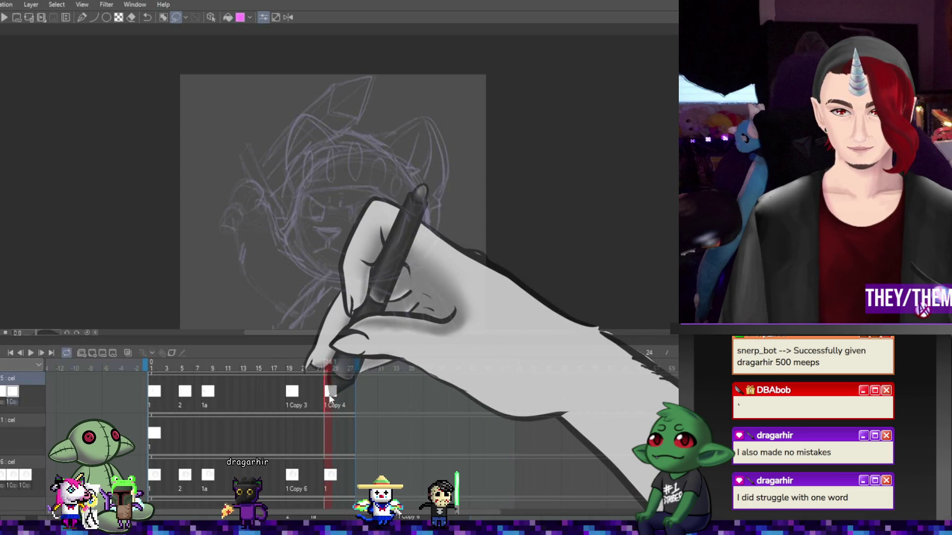
pyautogui.press('Delete')
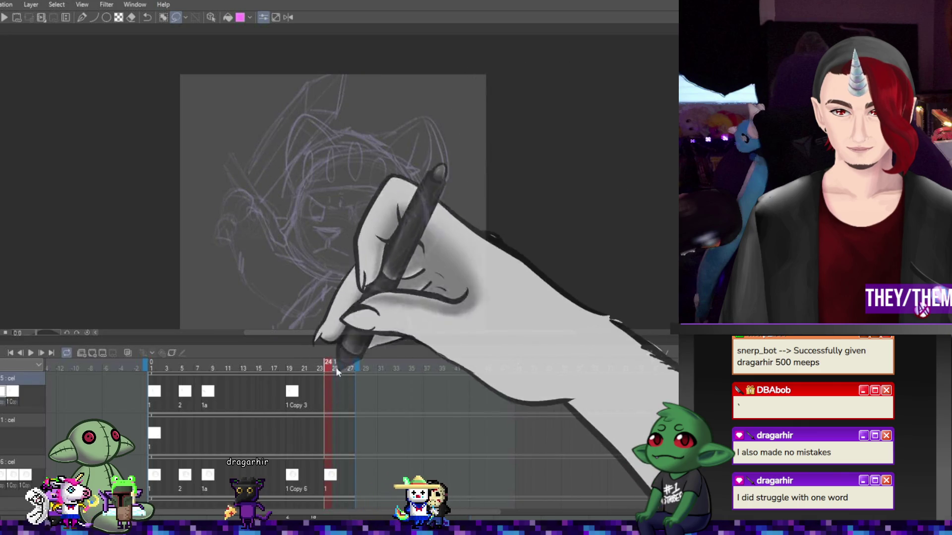
pyautogui.hotkey('ctrl', 'z')
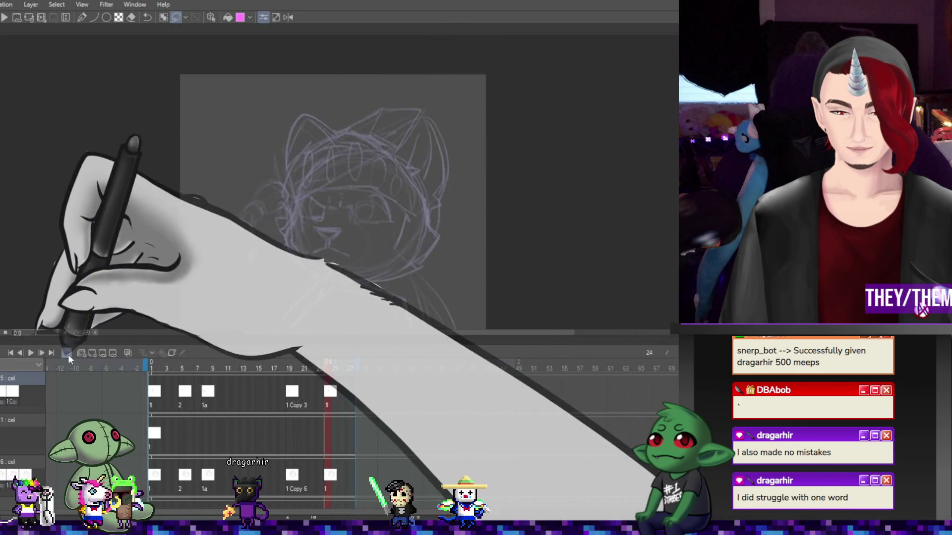
# Play the swing, stop on frame 5 (cel 2), and enable onion skin
pyautogui.click(30, 352)
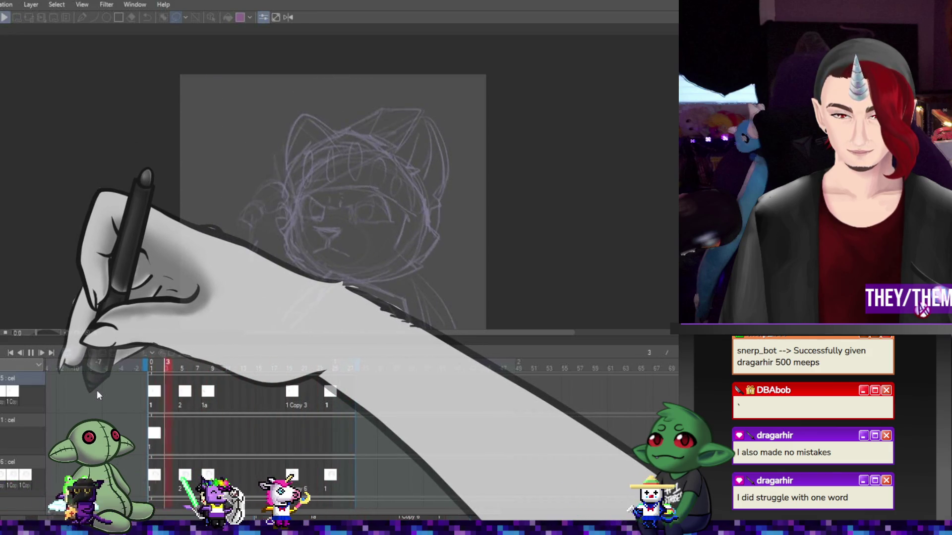
pyautogui.click(31, 352)
pyautogui.click(184, 396)
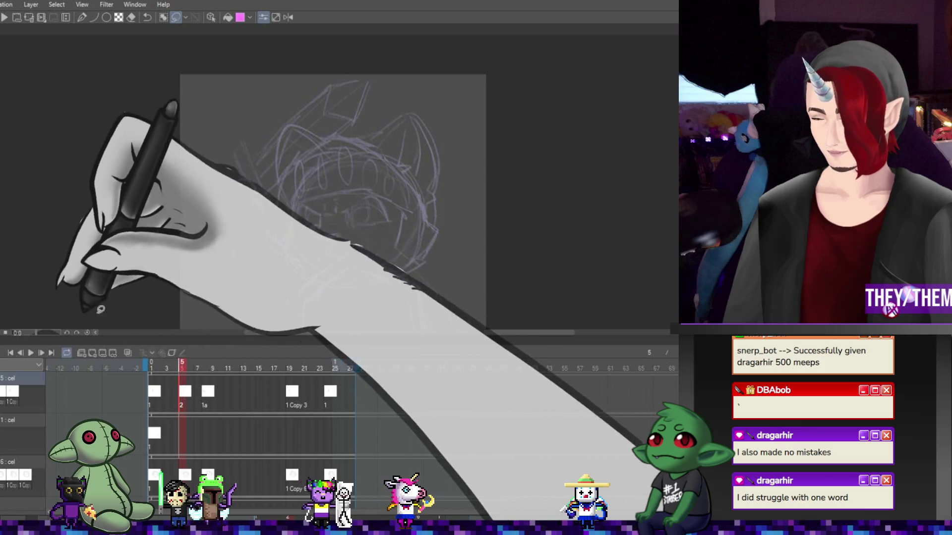
pyautogui.click(128, 353)
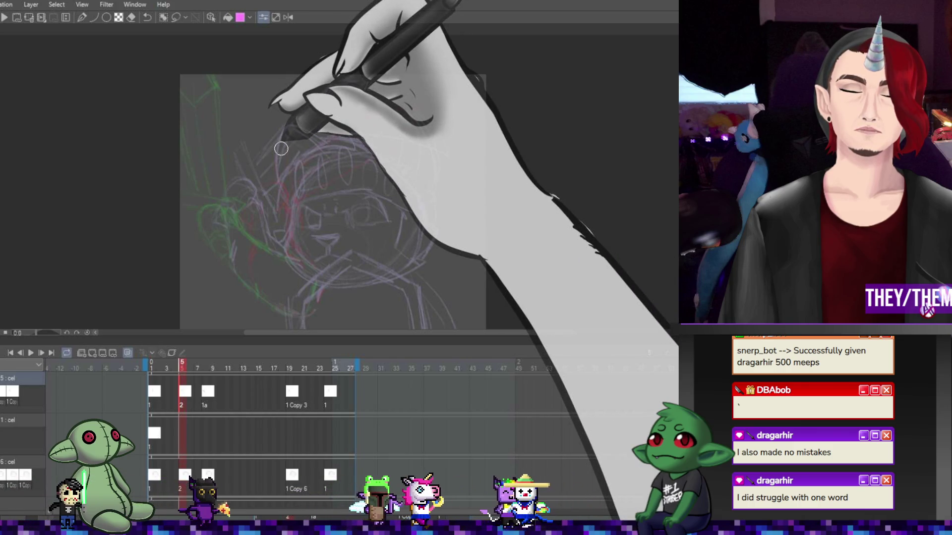
pyautogui.click(30, 352)
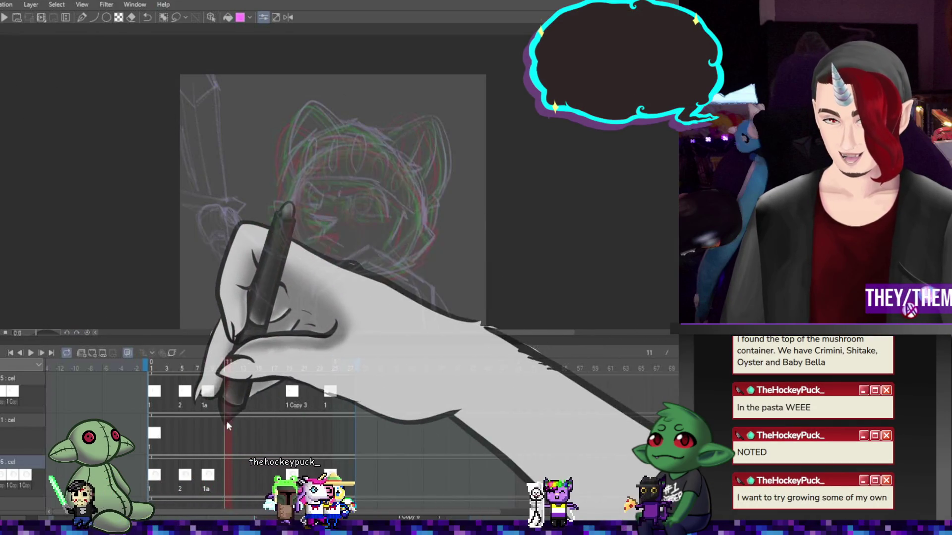
pyautogui.scroll(-2, 341, 246)
# Create a new in-between cel 1b at frame 11 of the bottom track
pyautogui.scroll(3, 340, 246)
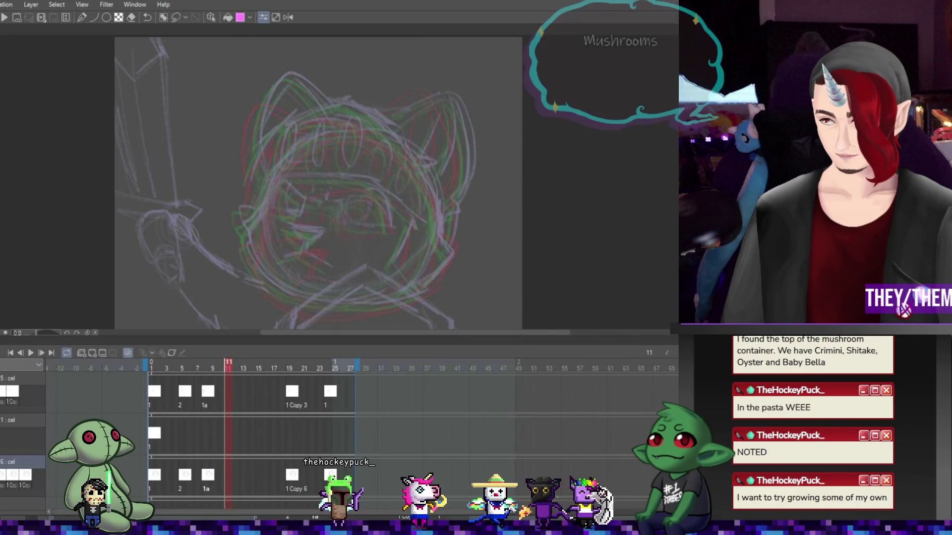
pyautogui.click(208, 477)
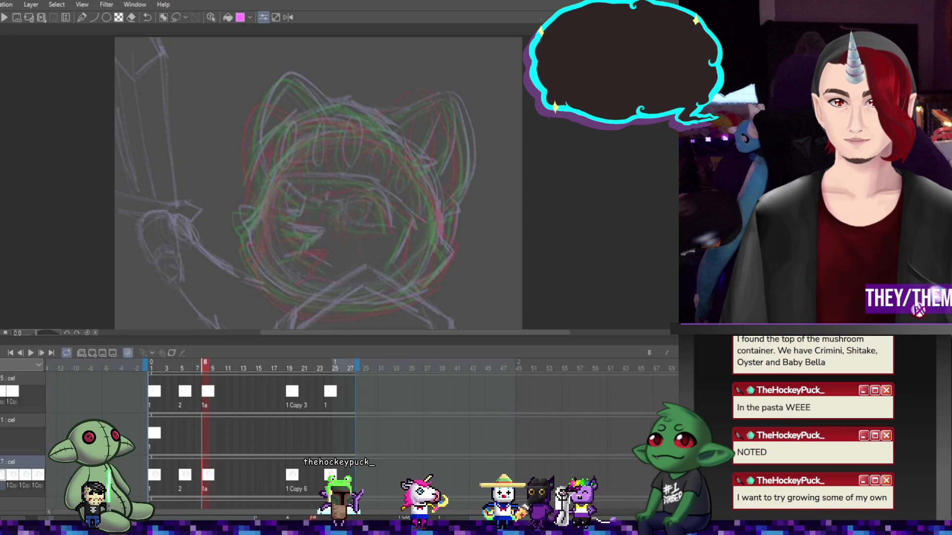
pyautogui.click(236, 475)
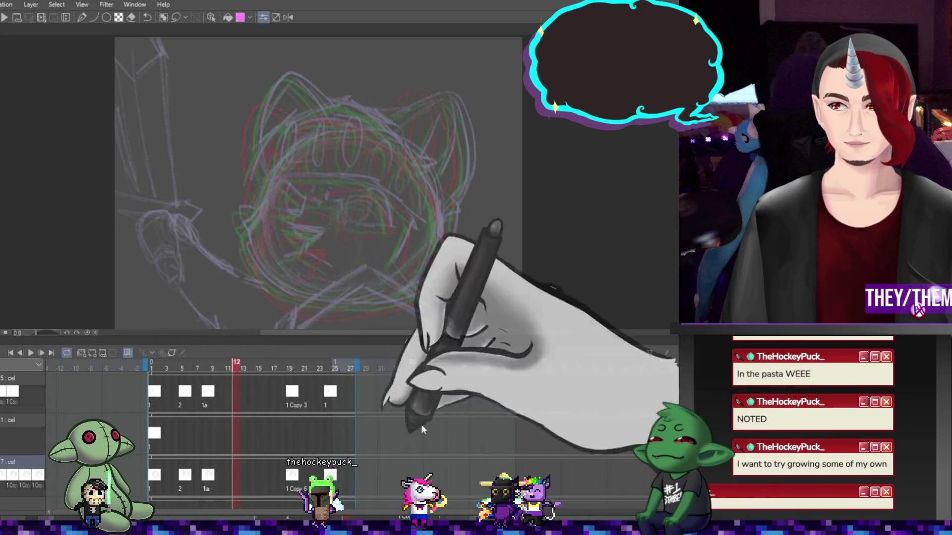
pyautogui.click(231, 474)
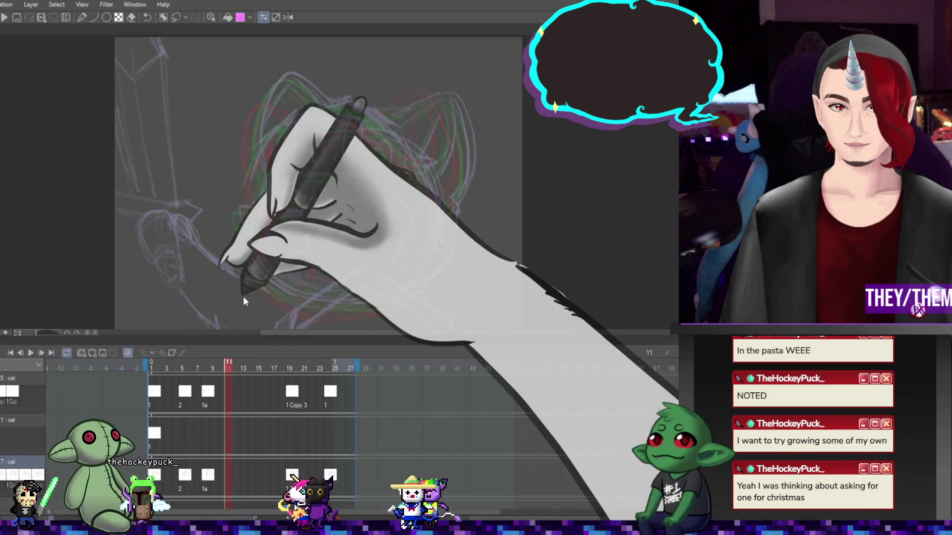
pyautogui.hotkey('ctrl', 'shift', 'n')
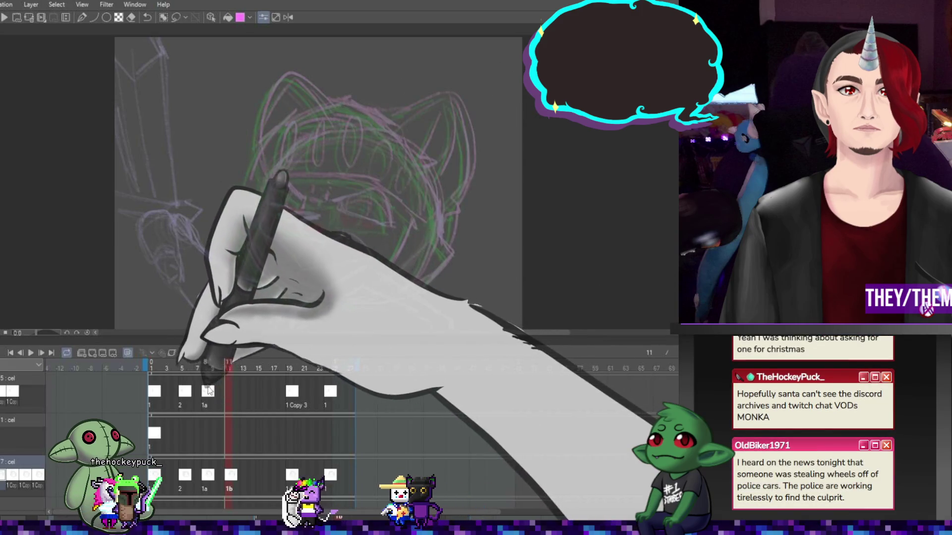
# Replay the animation, then add a new cel 1c at frame 14 of the bottom track
pyautogui.click(30, 353)
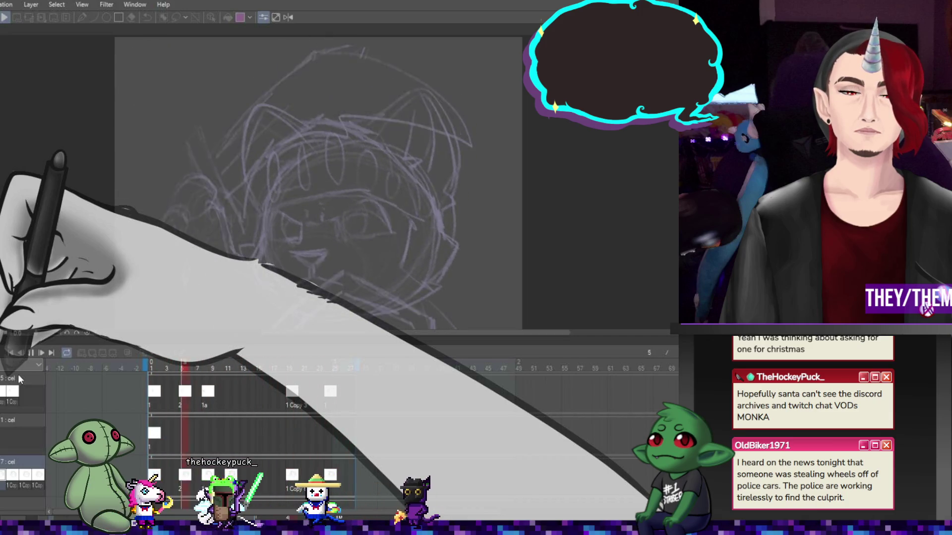
pyautogui.click(29, 354)
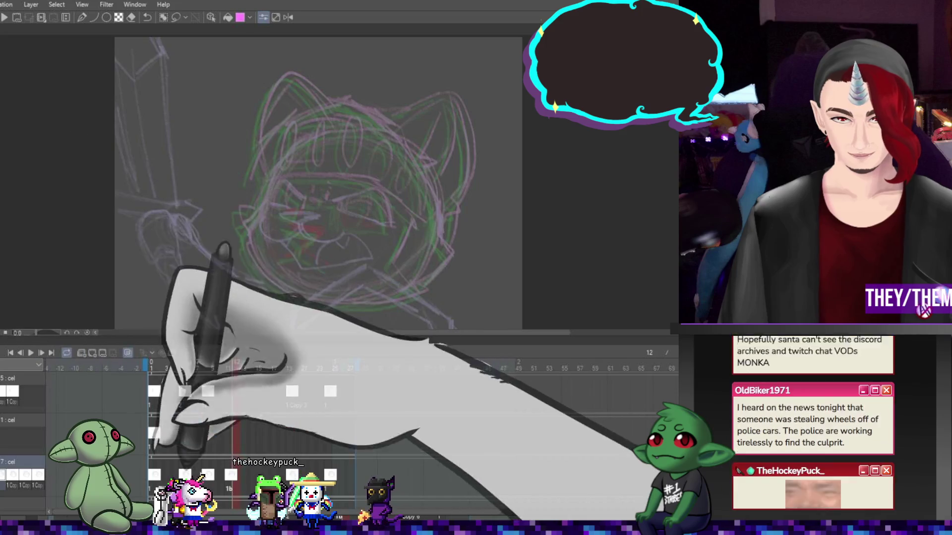
pyautogui.click(230, 479)
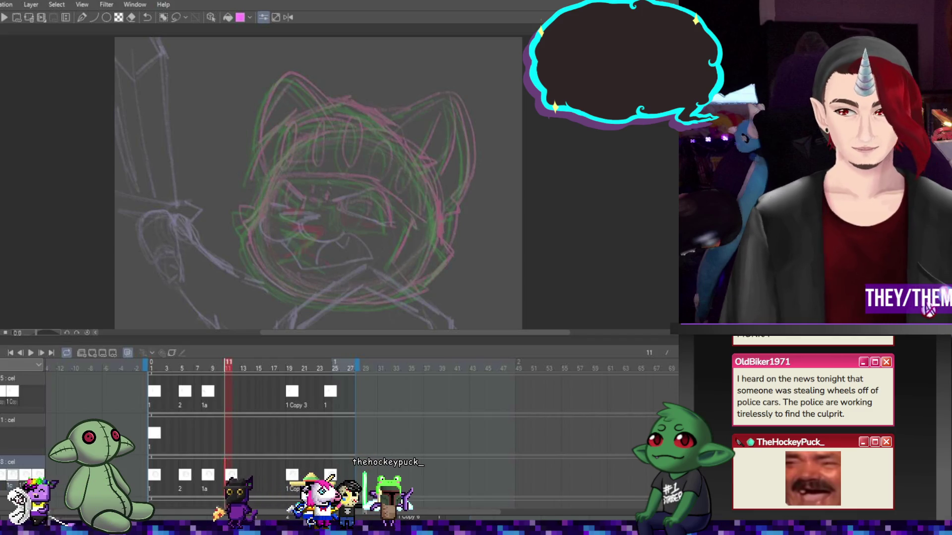
pyautogui.click(253, 476)
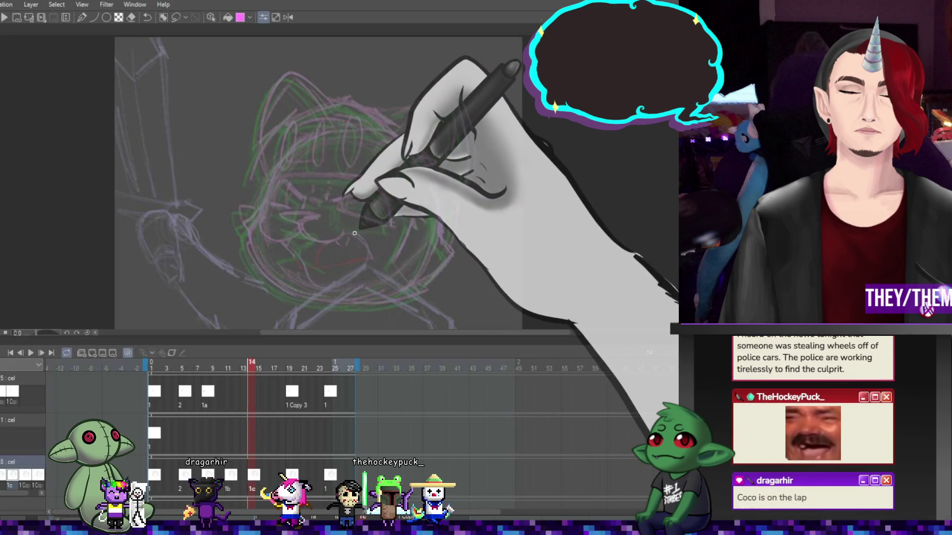
pyautogui.hotkey('ctrl', 't')
# Tilt the 1c sketch at frame 14 about 12° and the 1b sketch at frame 11 about 5° clockwise
pyautogui.moveTo(424, 158); pyautogui.dragTo(431, 173)
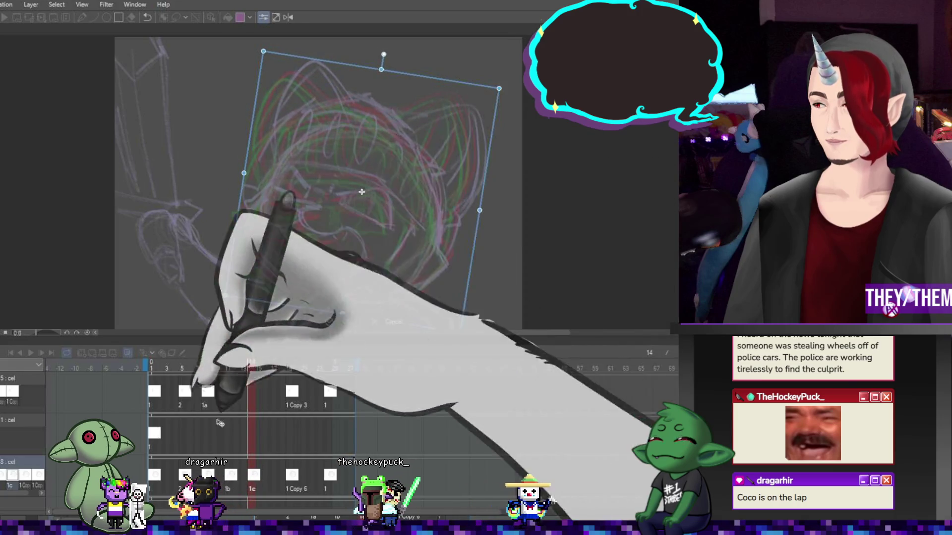
pyautogui.press('Return')
pyautogui.click(229, 476)
pyautogui.hotkey('ctrl', 't')
pyautogui.moveTo(421, 169); pyautogui.dragTo(429, 195)
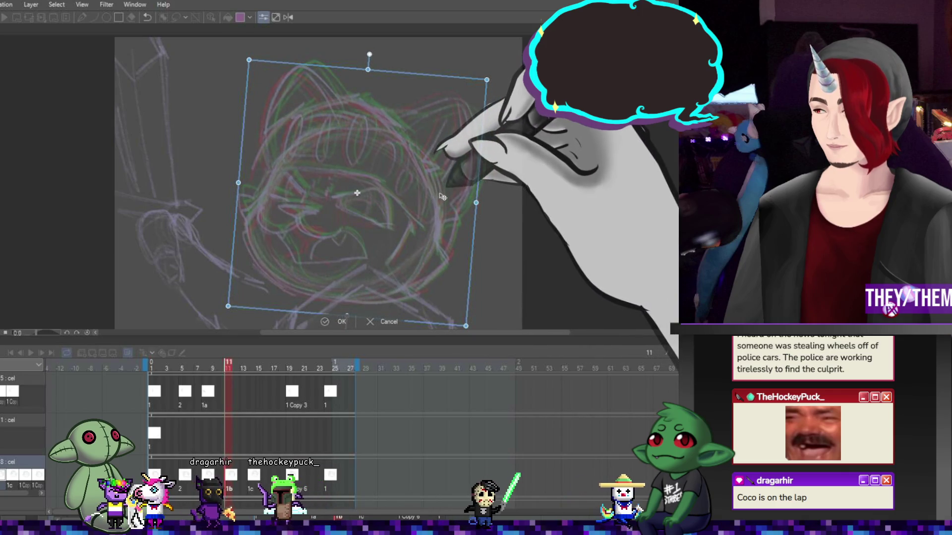
pyautogui.press('Return')
pyautogui.click(251, 437)
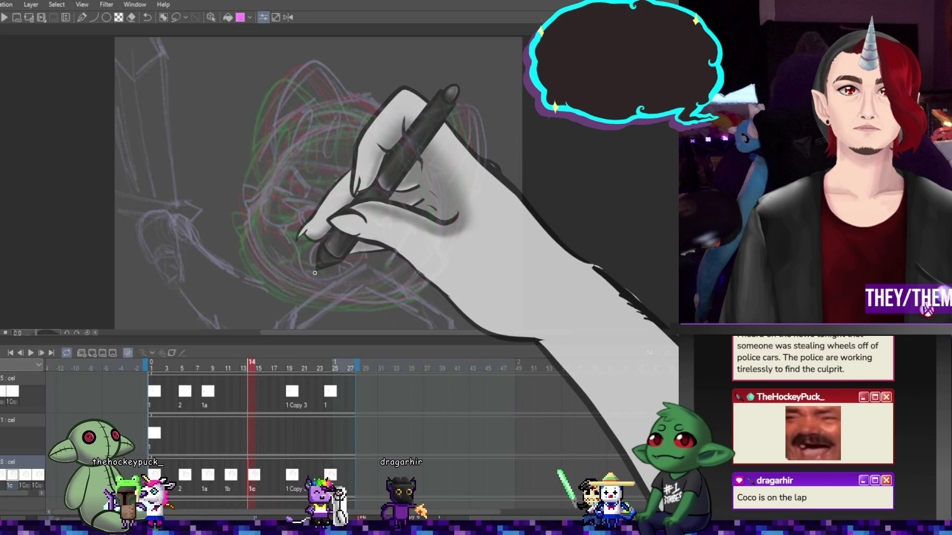
# Paste a copy of the 1a drawing into frame 16, rotate it slightly clockwise, and enlarge the brush
pyautogui.click(268, 488)
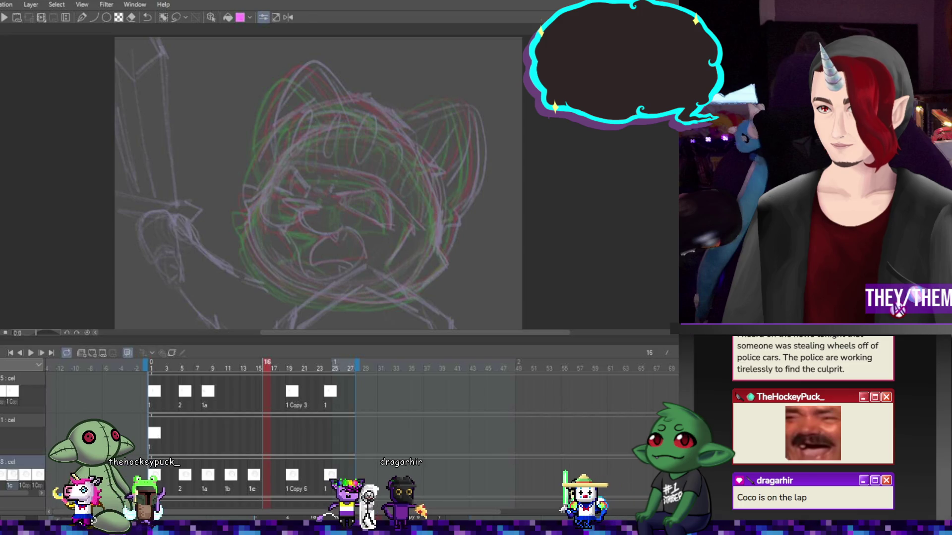
pyautogui.click(205, 486)
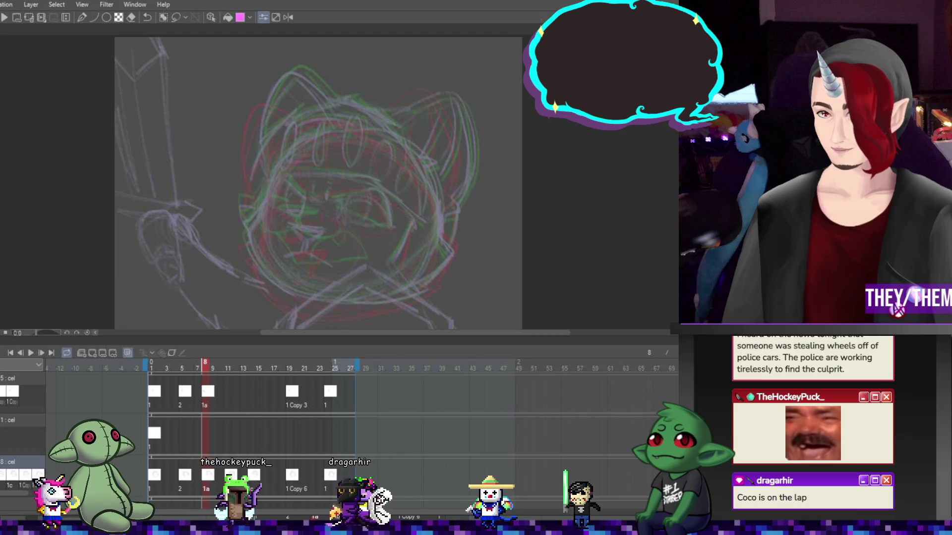
pyautogui.click(266, 367)
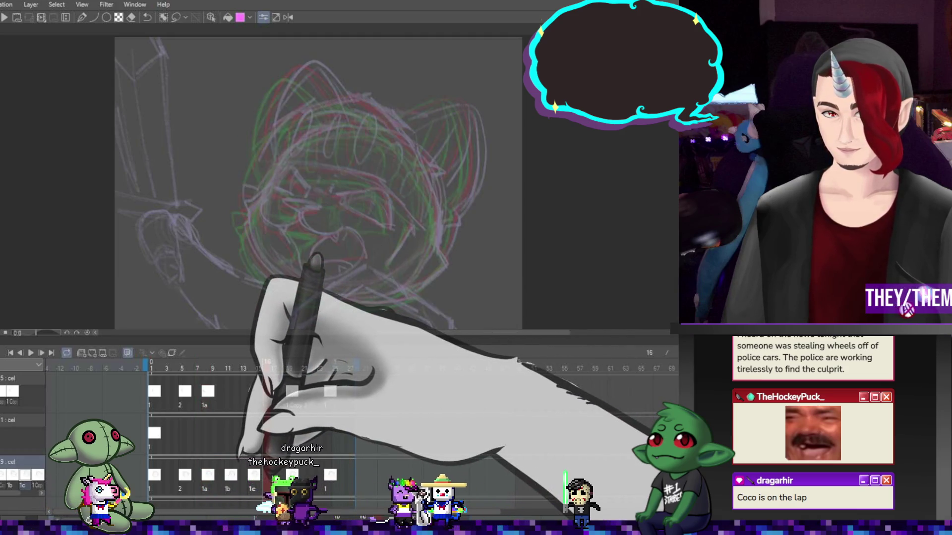
pyautogui.hotkey('ctrl', 'v')
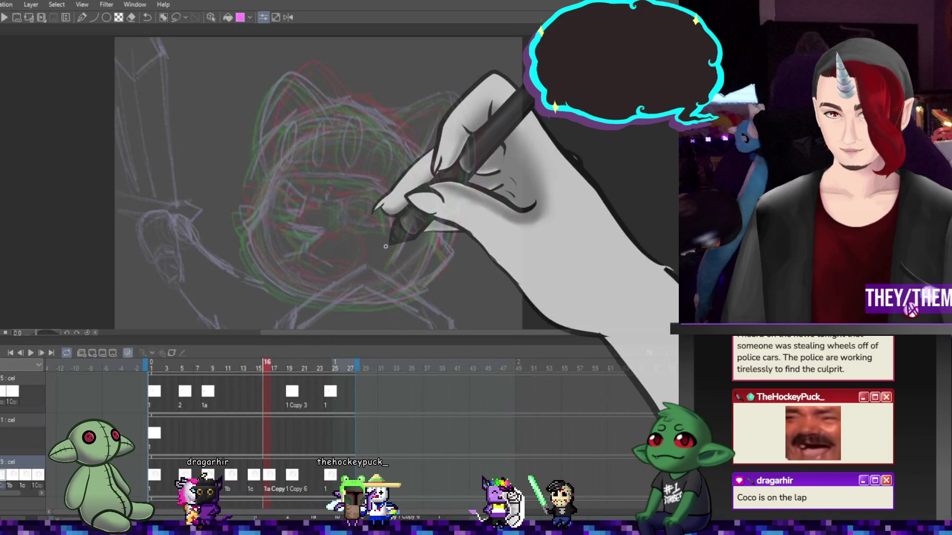
pyautogui.hotkey('ctrl', 't')
pyautogui.moveTo(446, 164); pyautogui.dragTo(442, 196)
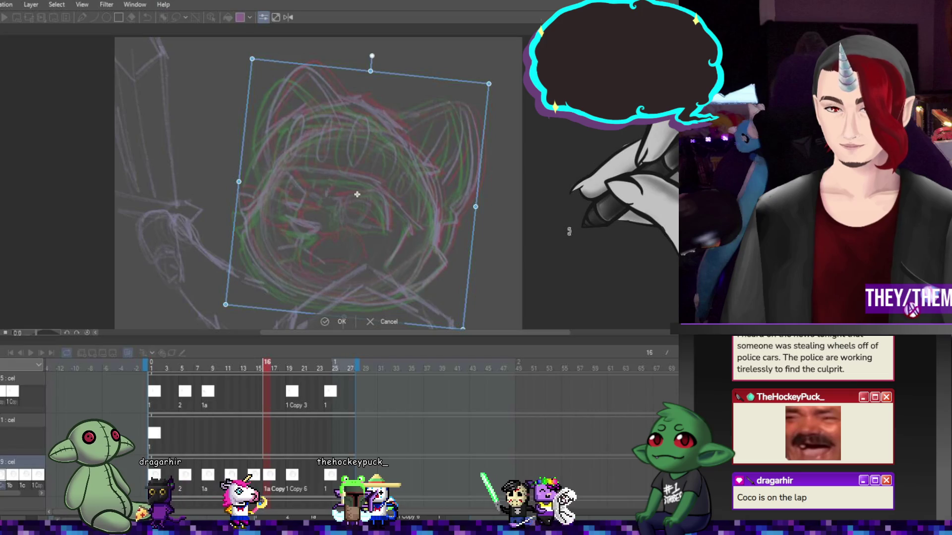
pyautogui.scroll(2, 332, 213)
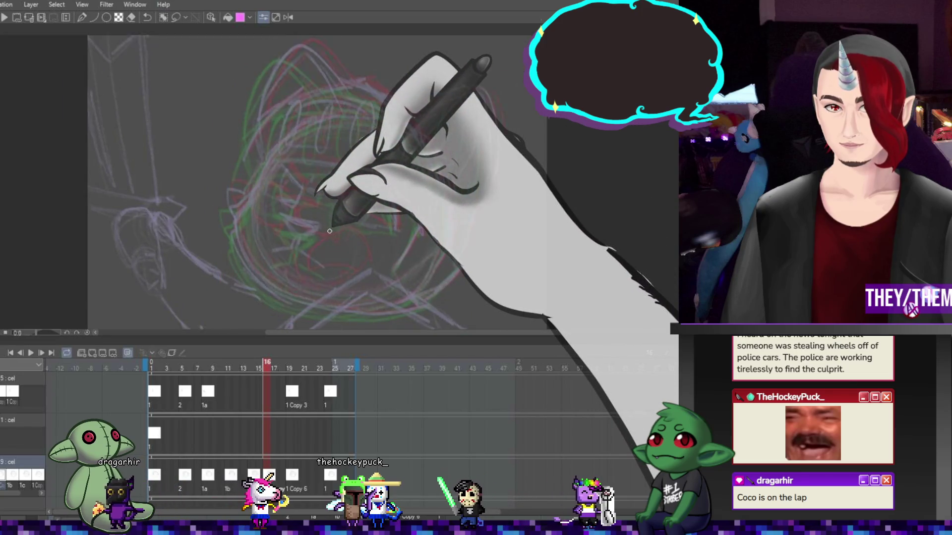
pyautogui.press(']')
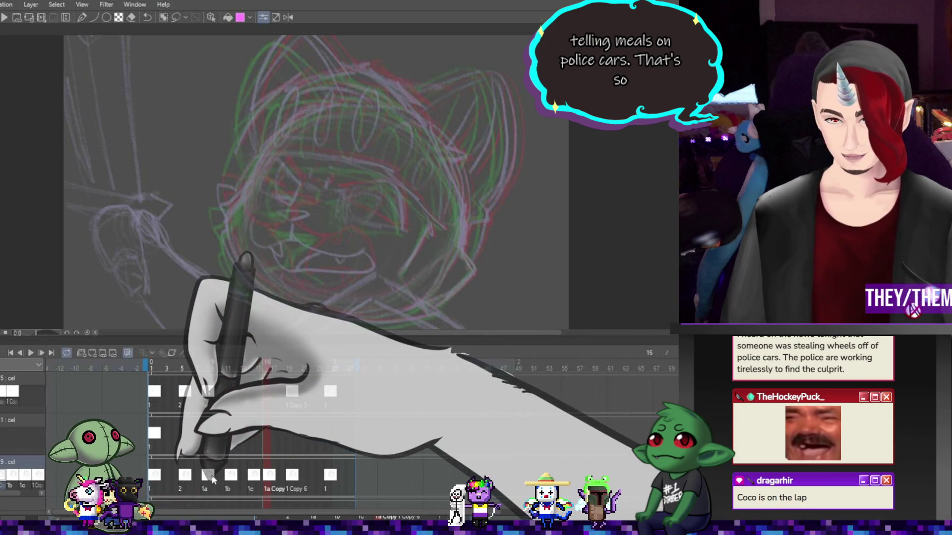
# Review cels 1b and 1c, trying and undoing a one-frame shift of 1c
pyautogui.click(231, 476)
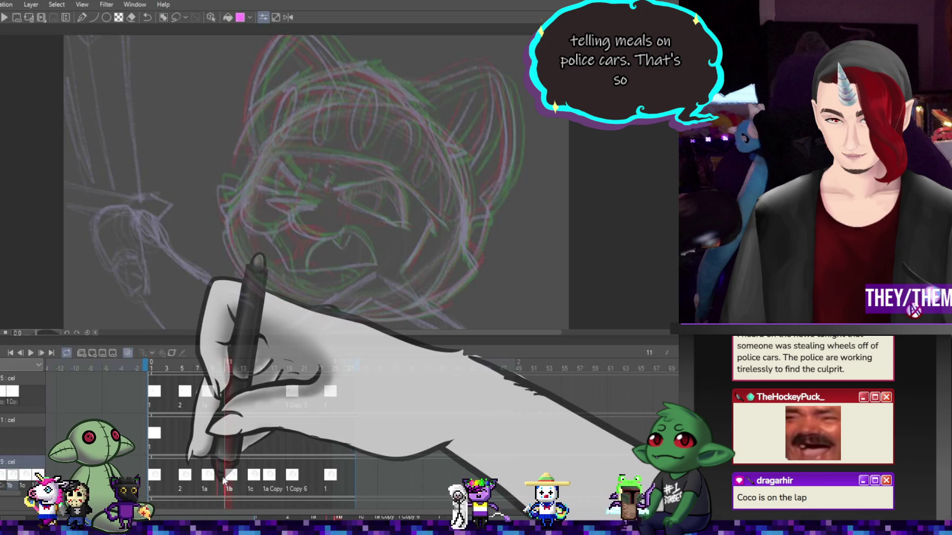
pyautogui.click(243, 481)
pyautogui.moveTo(239, 482); pyautogui.dragTo(239, 479)
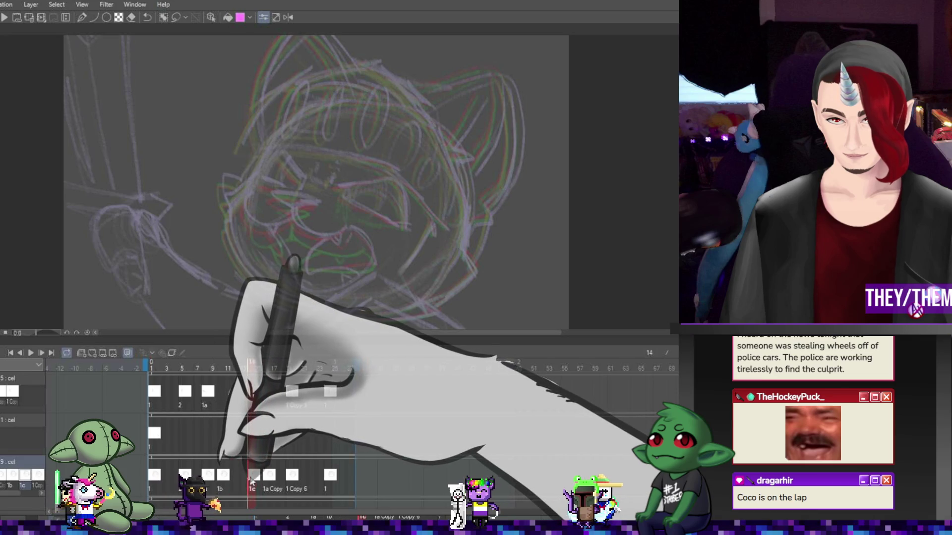
pyautogui.hotkey('ctrl', 'z')
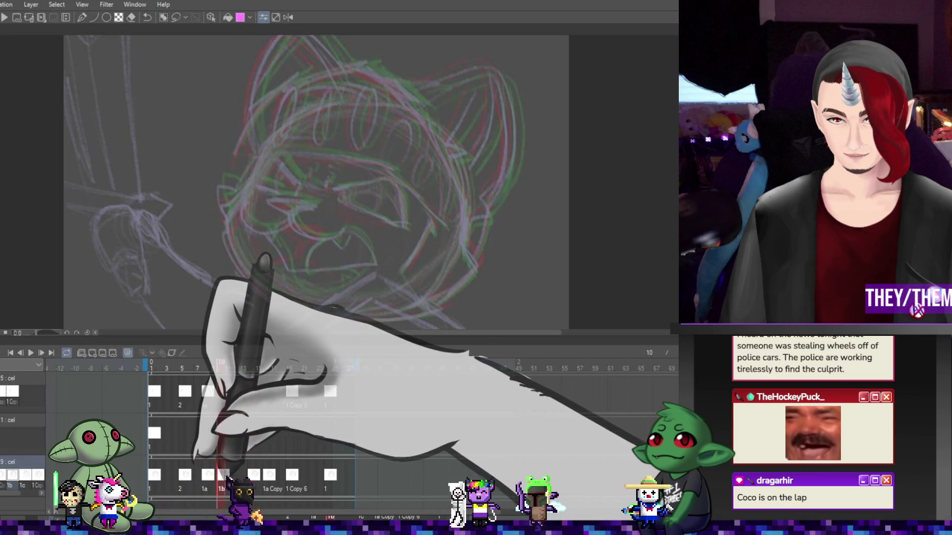
# Paste a copy of the 1a drawing into frame 10 and play the animation
pyautogui.click(223, 481)
pyautogui.click(208, 480)
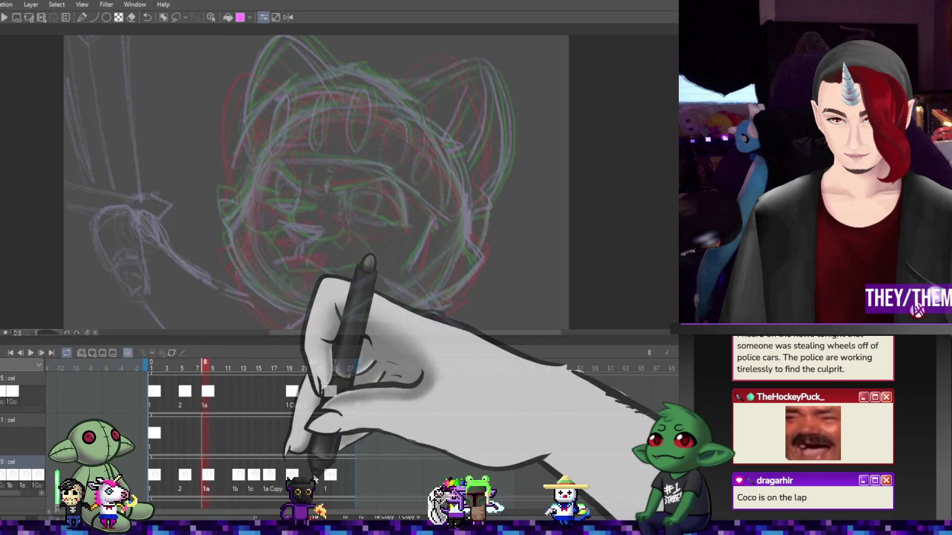
pyautogui.click(222, 475)
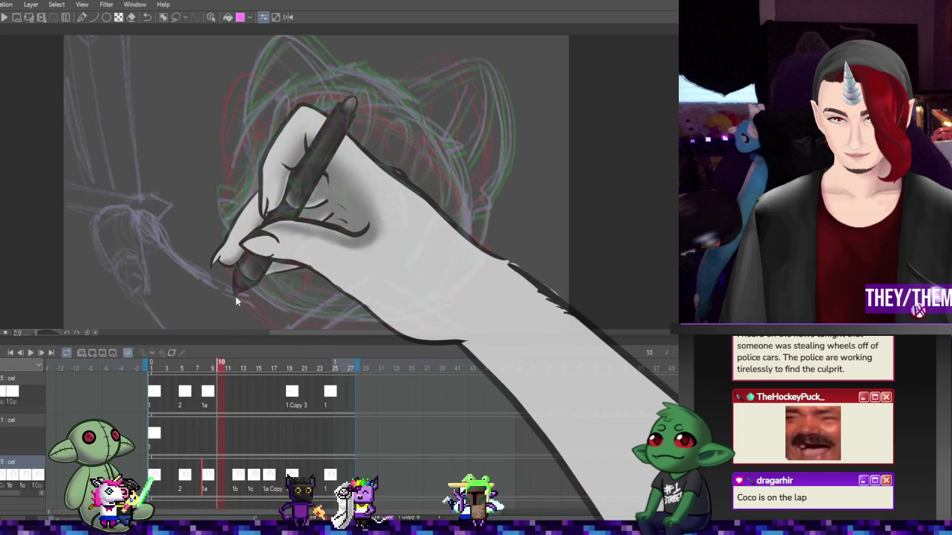
pyautogui.hotkey('ctrl', 'v')
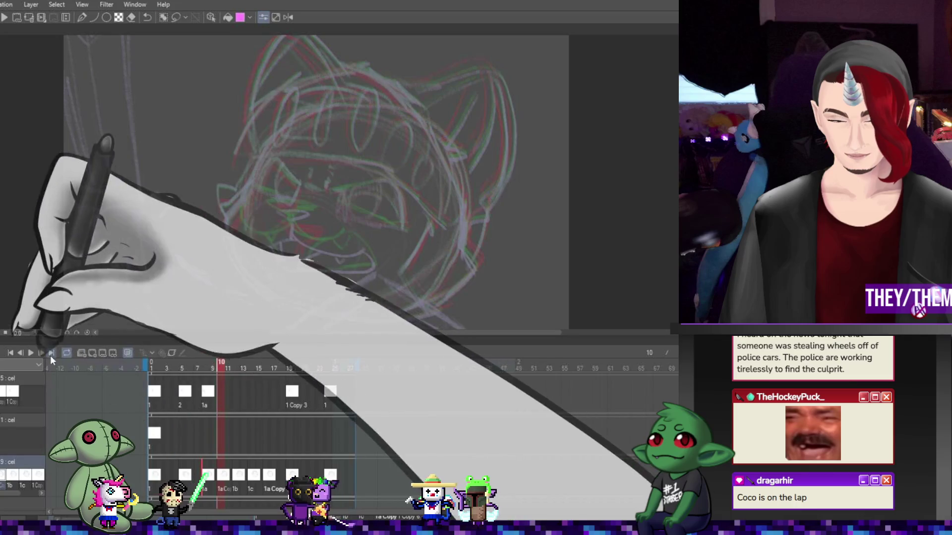
pyautogui.click(28, 353)
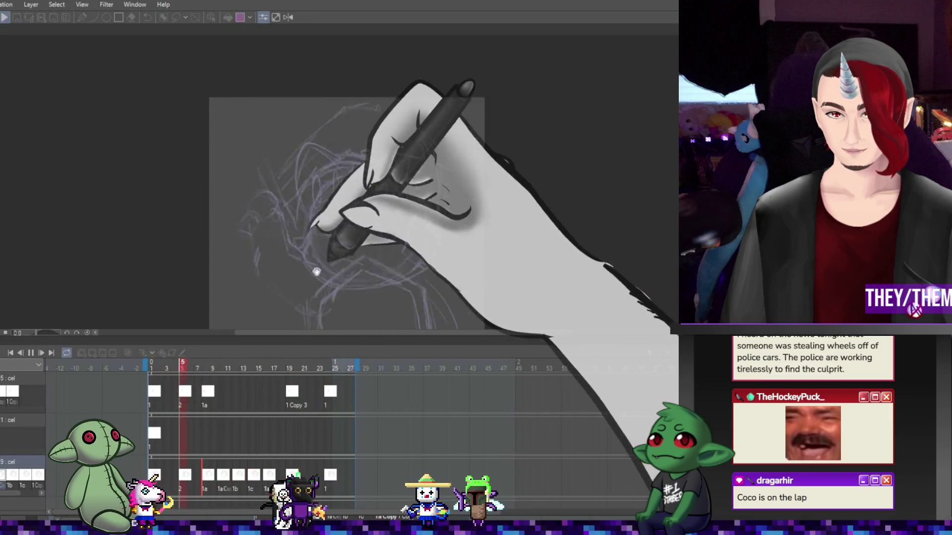
# Play the animation from frame 1, stop on frame 14, and turn off onion skinning
pyautogui.click(31, 355)
pyautogui.click(253, 478)
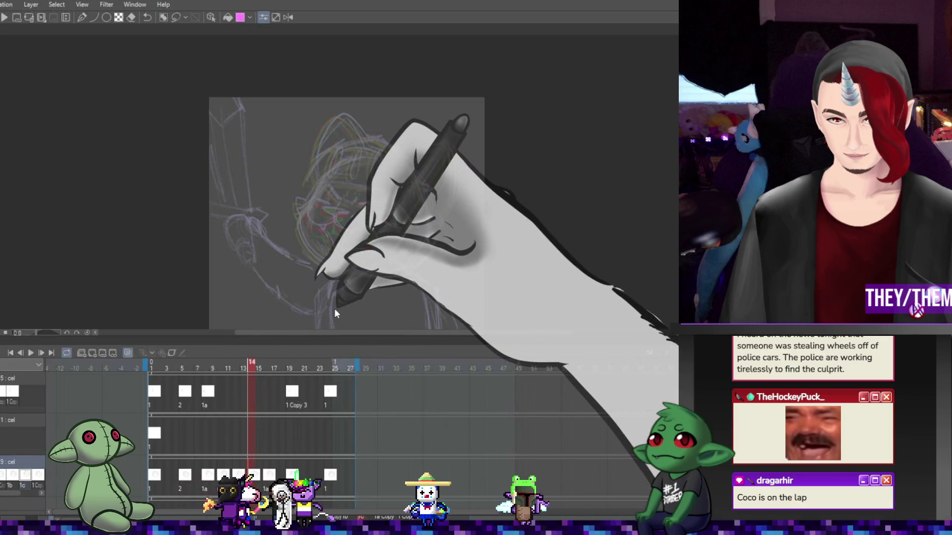
pyautogui.click(260, 438)
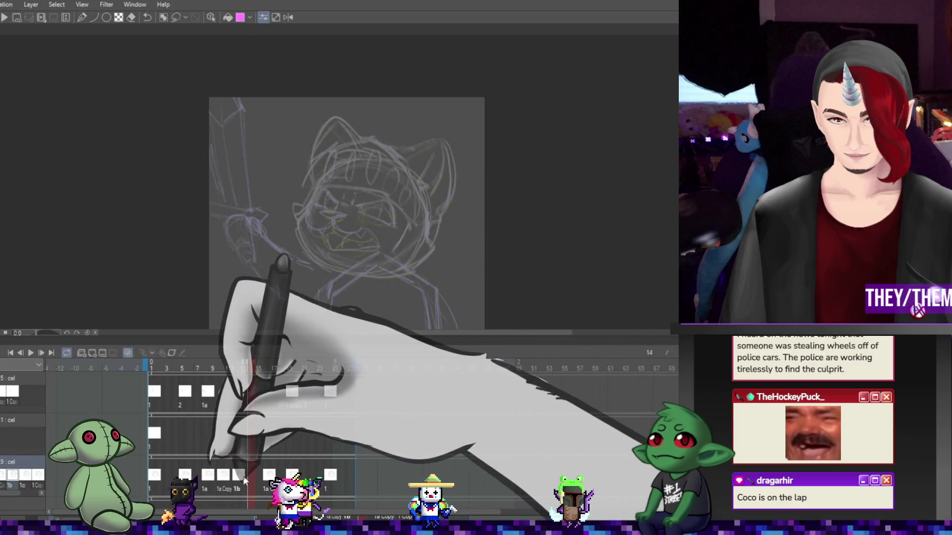
# Replay the animation without onion skin and stop it at frame 11, then start a transform (Ctrl+T)
pyautogui.click(32, 353)
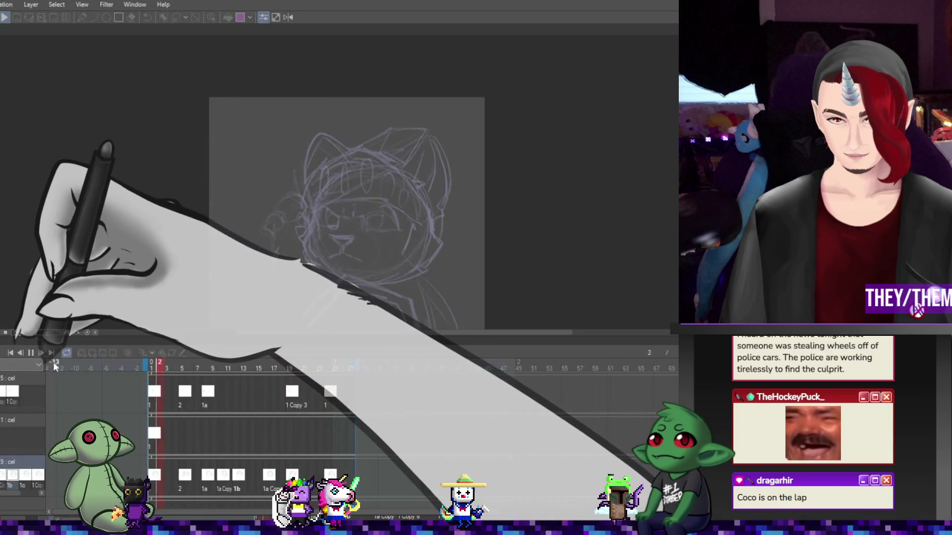
pyautogui.scroll(-3, 530, 219)
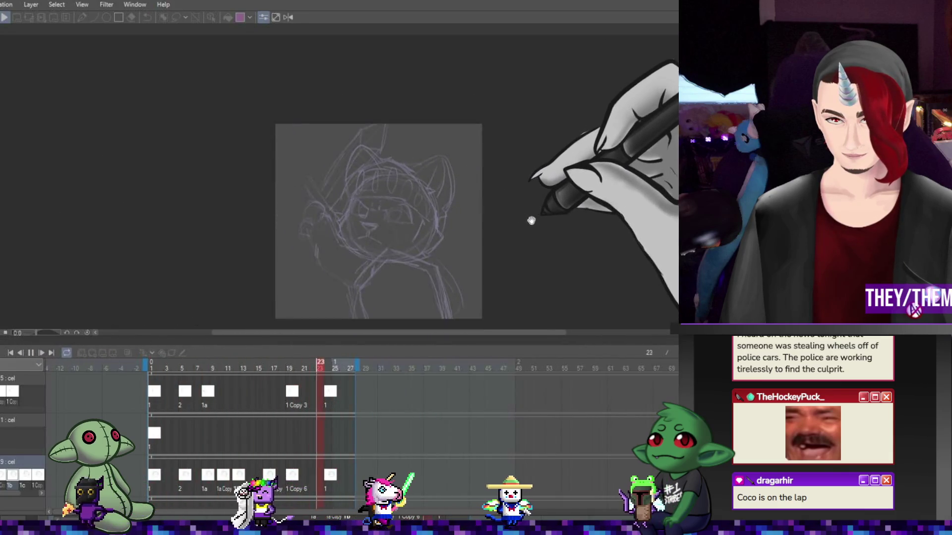
pyautogui.scroll(2, 446, 261)
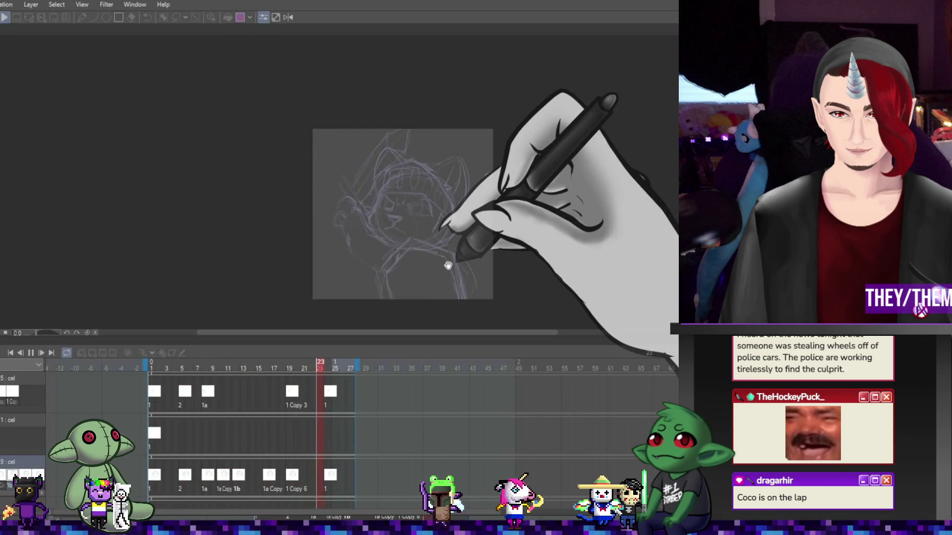
pyautogui.click(32, 353)
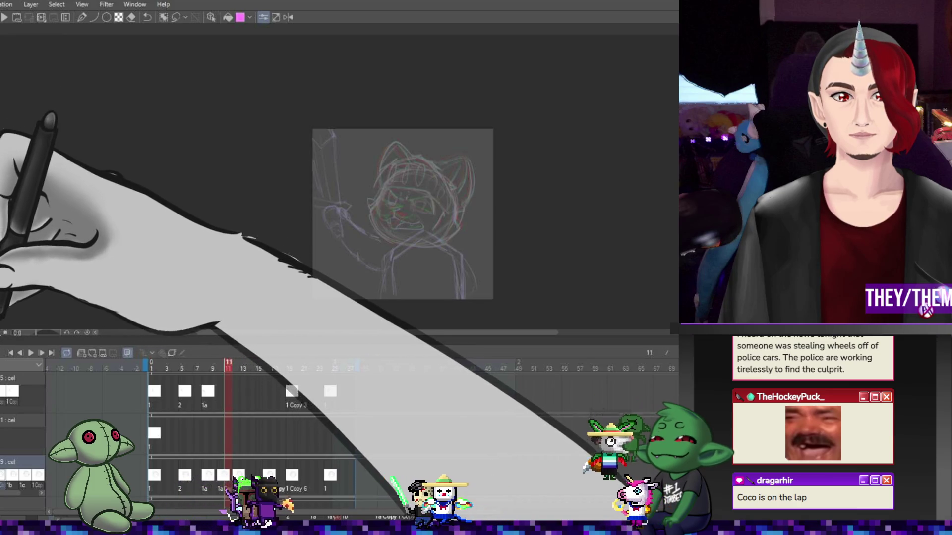
pyautogui.hotkey('ctrl', 't')
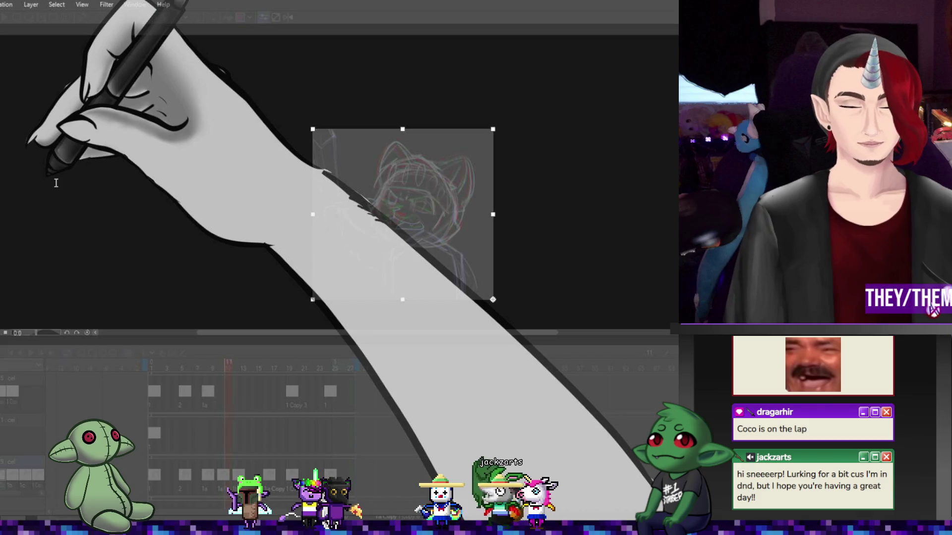
# Stretch the canvas out to the left, then undo the widening
pyautogui.moveTo(312, 214); pyautogui.dragTo(2, 214)
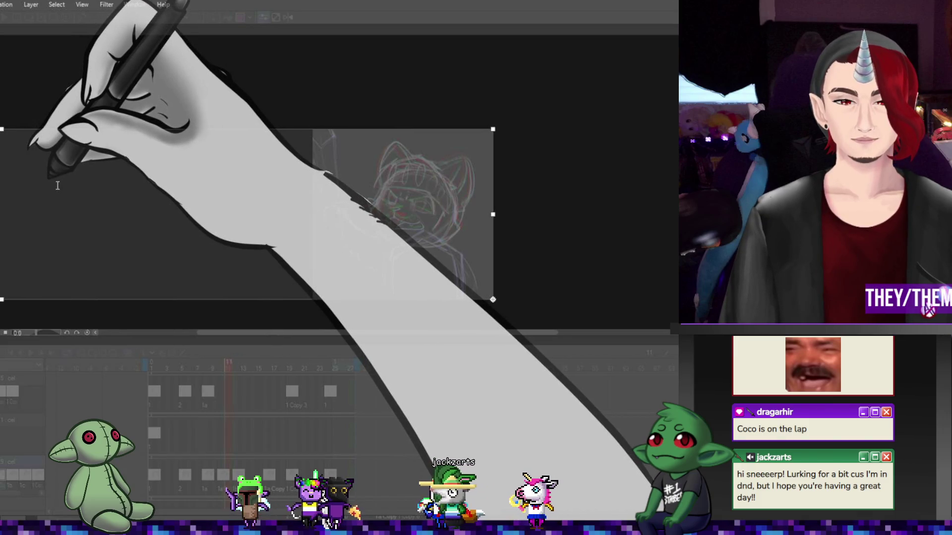
pyautogui.hotkey('ctrl', 'z')
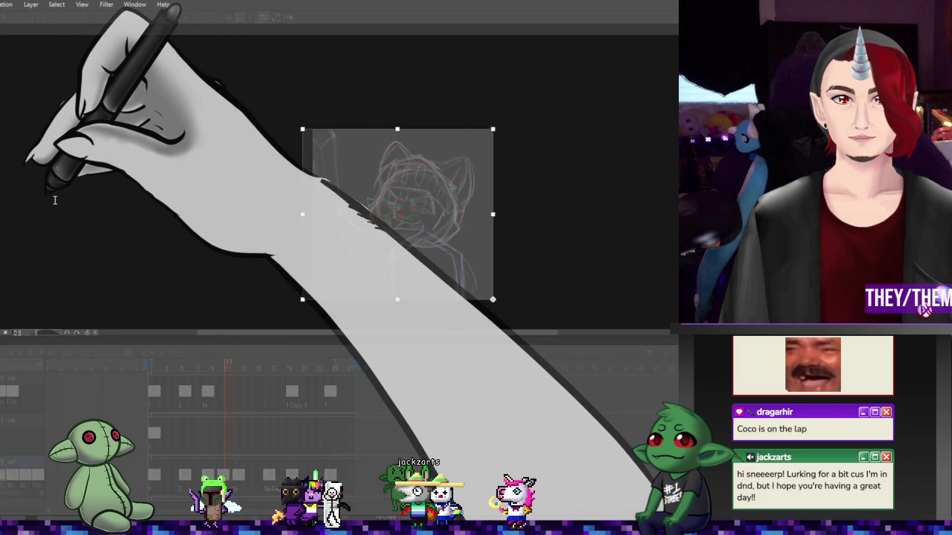
pyautogui.hotkey('ctrl', 'z')
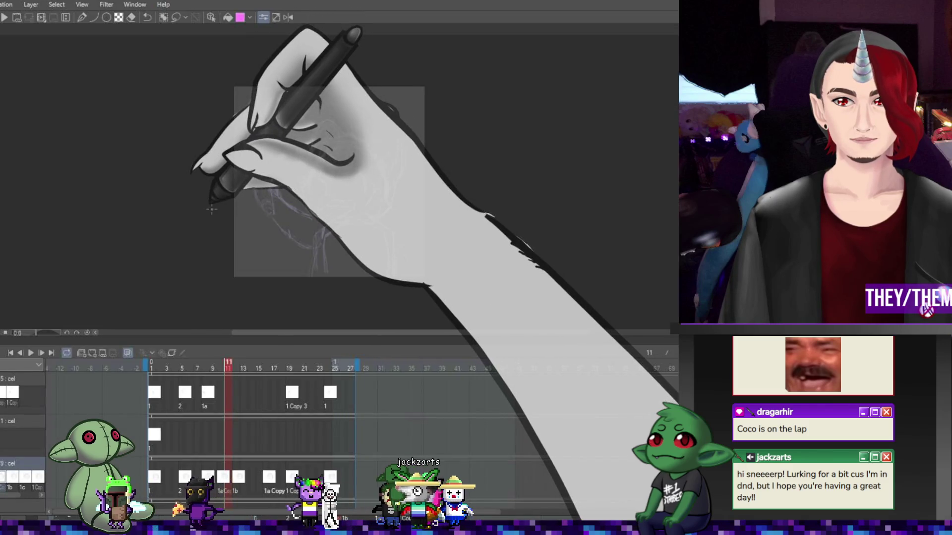
# Return to frame 1 and play the sword-swing animation through before stopping it
pyautogui.click(158, 394)
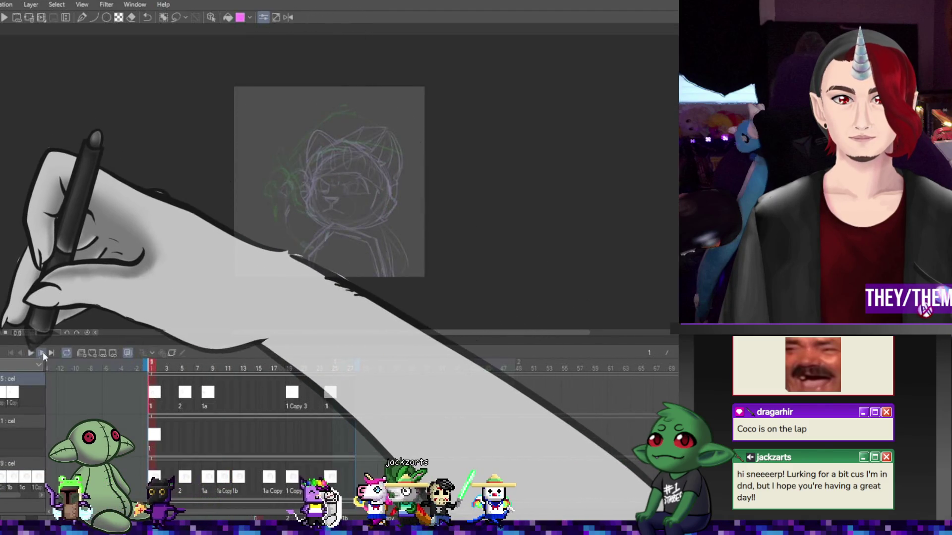
pyautogui.click(31, 351)
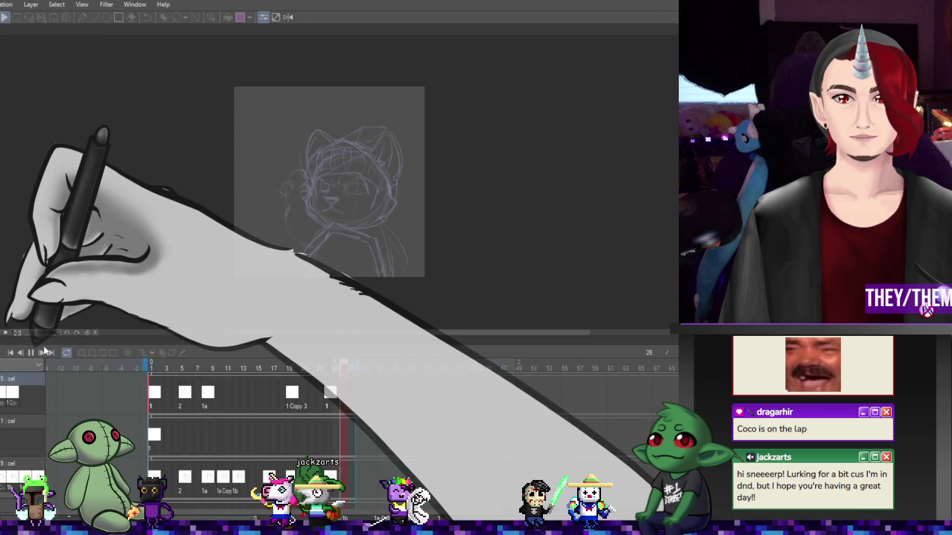
pyautogui.click(33, 352)
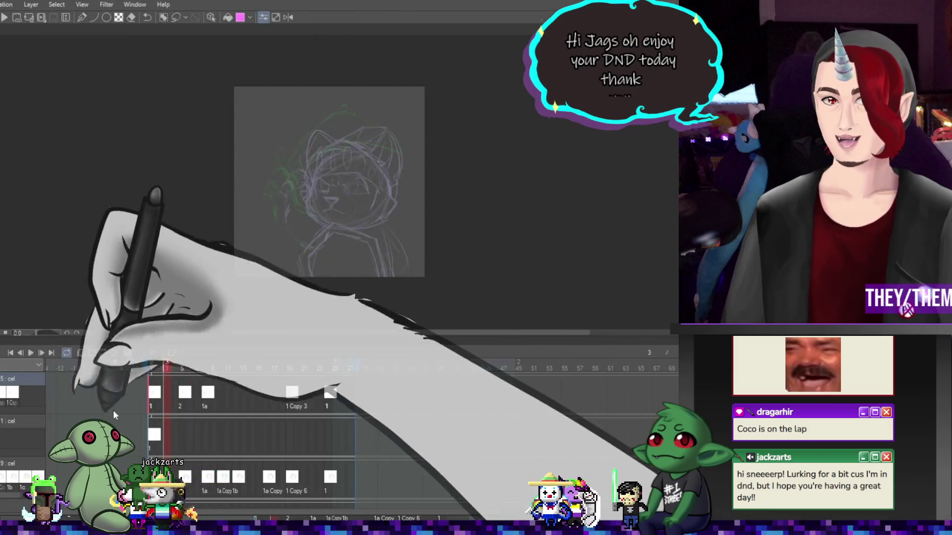
pyautogui.scroll(2, 307, 448)
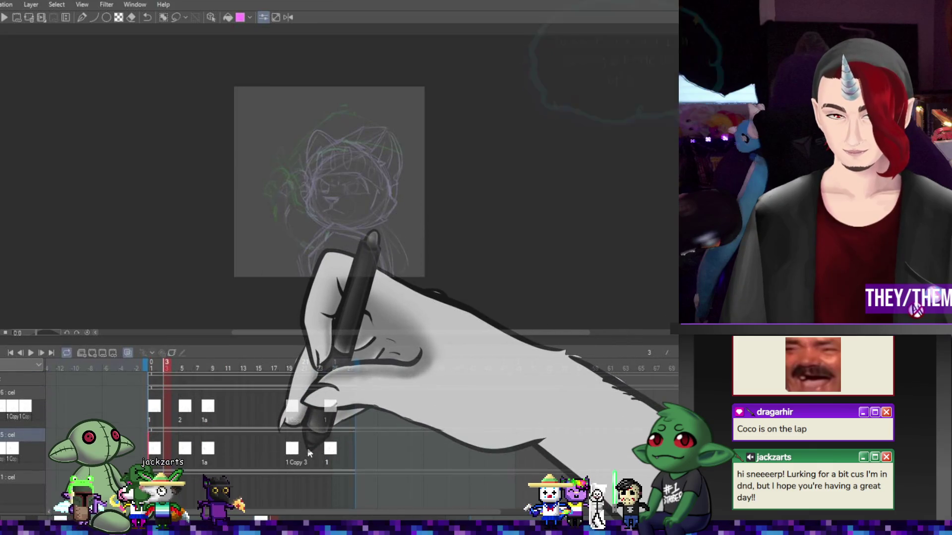
# On frame 9, sketch a sword blade above the cat's paw in layer 5's 1a cel, then play a preview
pyautogui.click(212, 400)
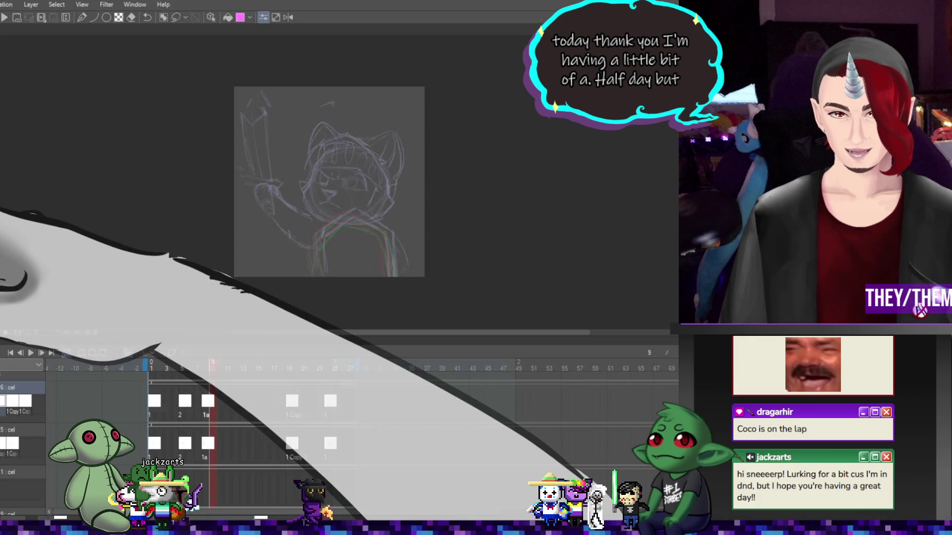
pyautogui.click(22, 430)
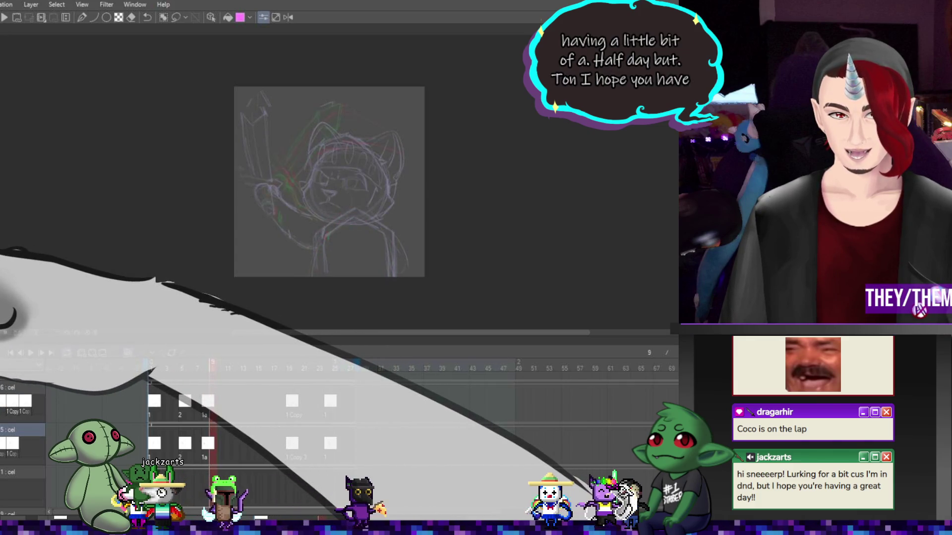
pyautogui.scroll(1, 203, 129)
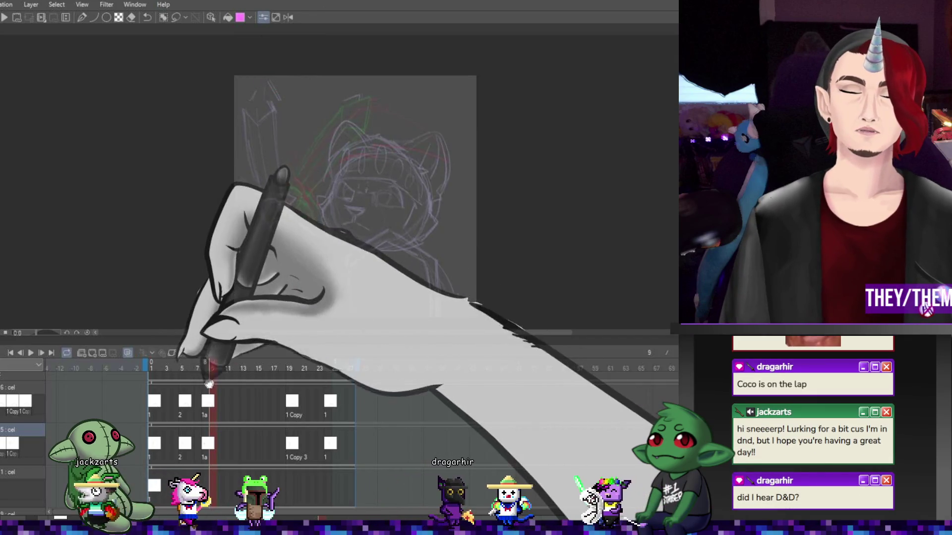
pyautogui.click(204, 447)
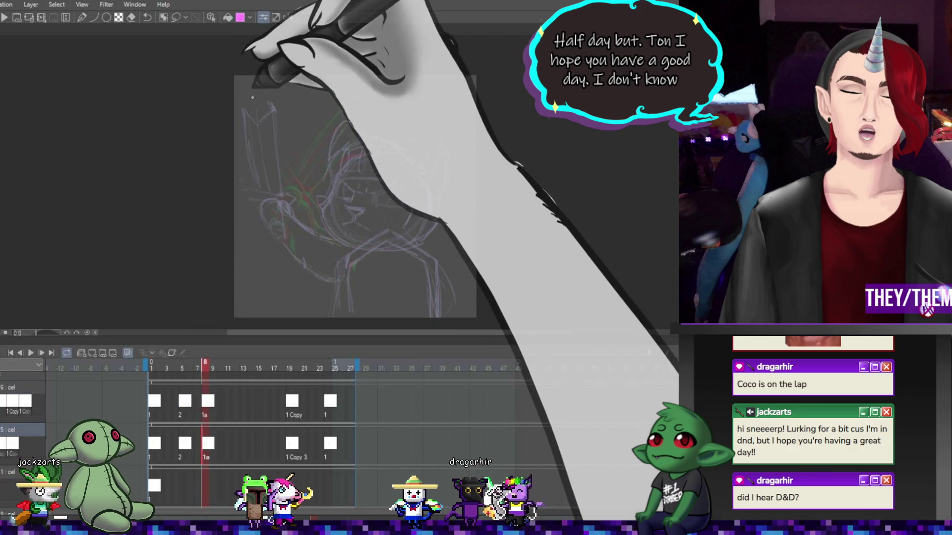
pyautogui.moveTo(257, 87); pyautogui.dragTo(272, 103)
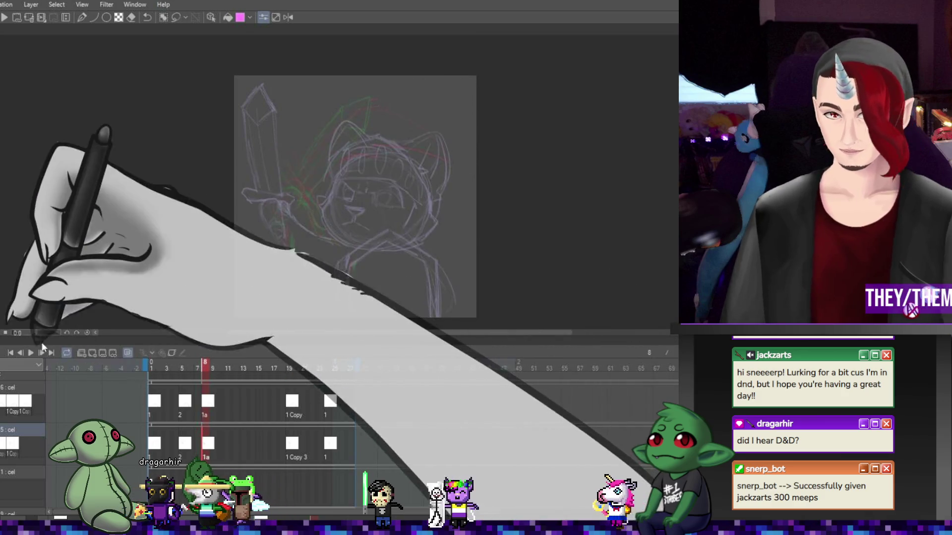
pyautogui.click(31, 352)
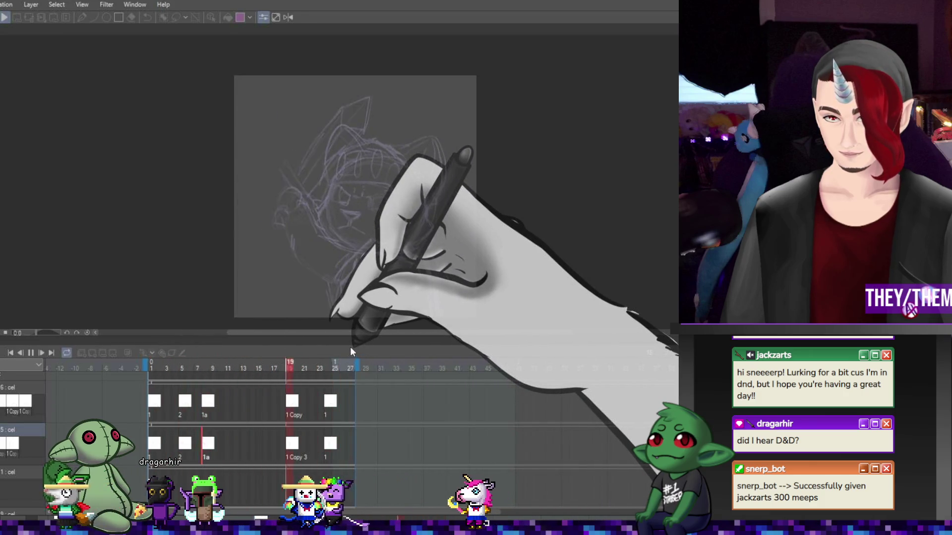
# Stop the preview playback at frame 26
pyautogui.click(29, 354)
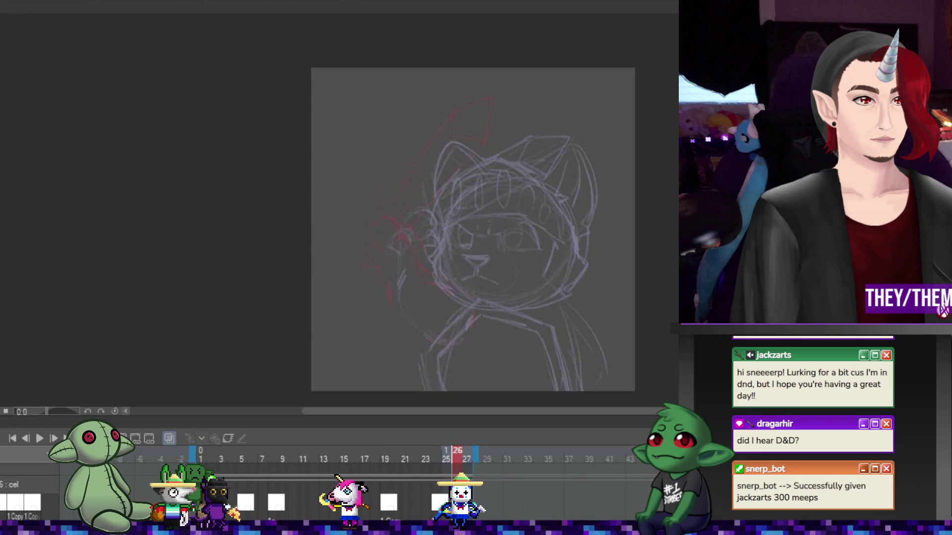
# Jump back to frame 2 and play the sword-swing animation from there
pyautogui.click(211, 451)
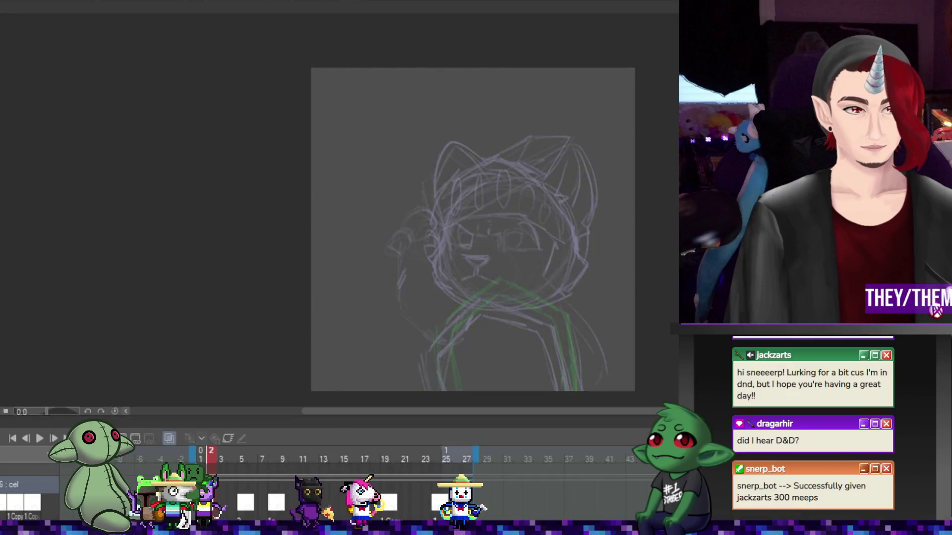
pyautogui.click(41, 438)
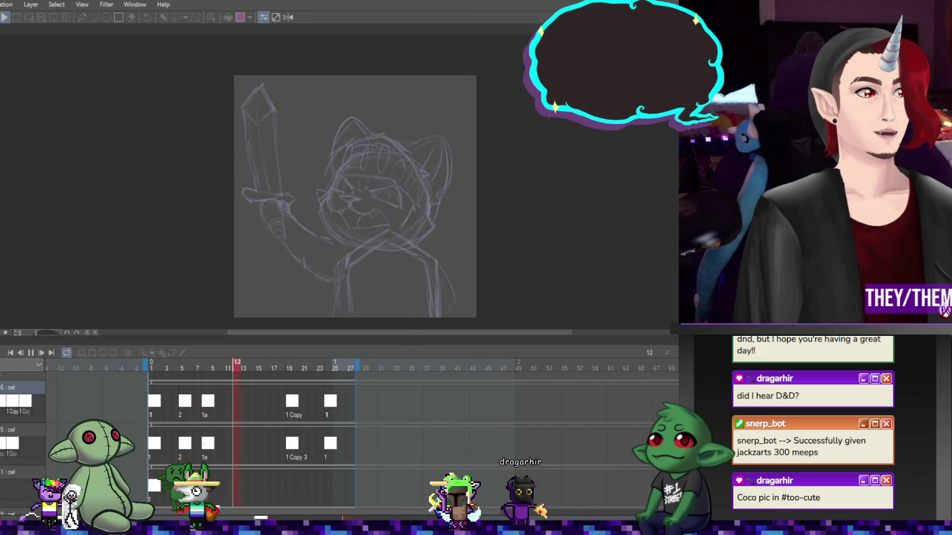
# Stop playback with the spacebar so the playhead returns to frame 1
pyautogui.press('space')
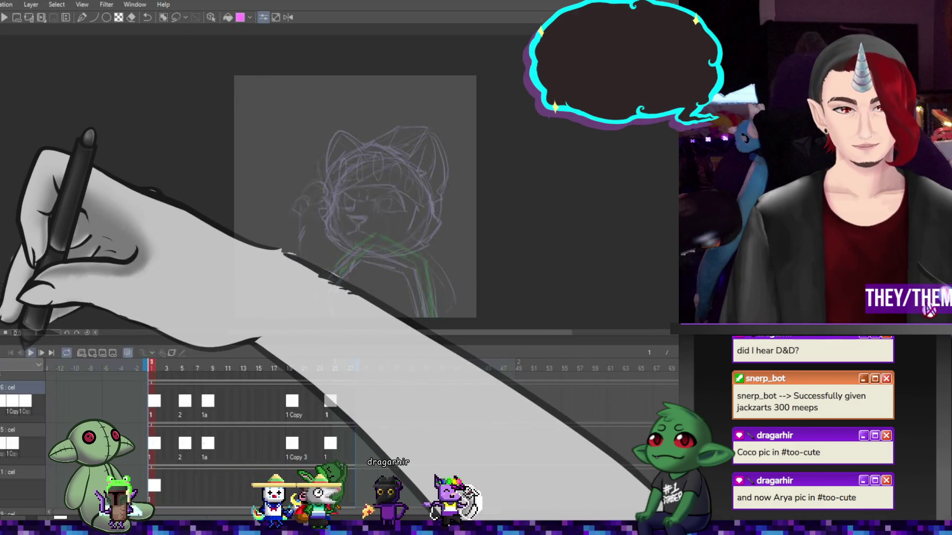
# Play the sword-swing animation once more and stop it at frame 19
pyautogui.click(30, 353)
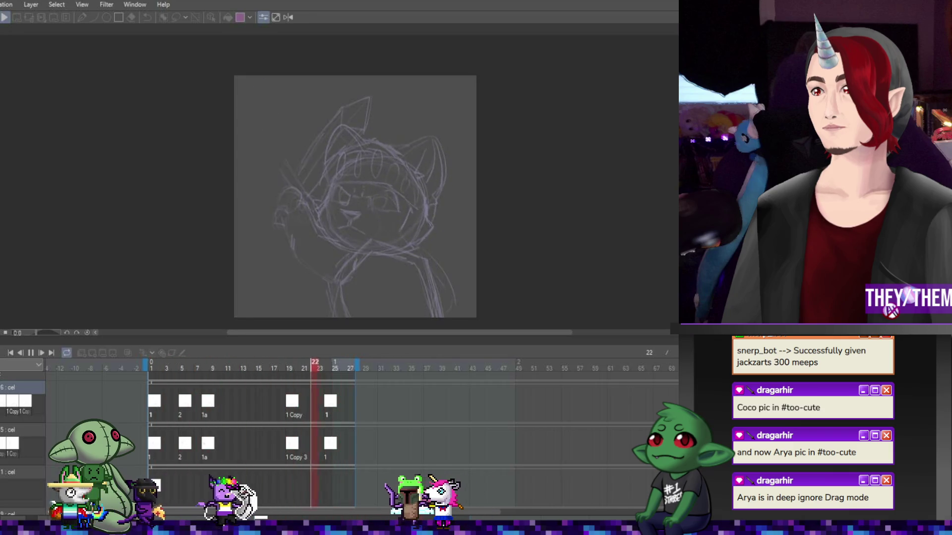
pyautogui.click(87, 280)
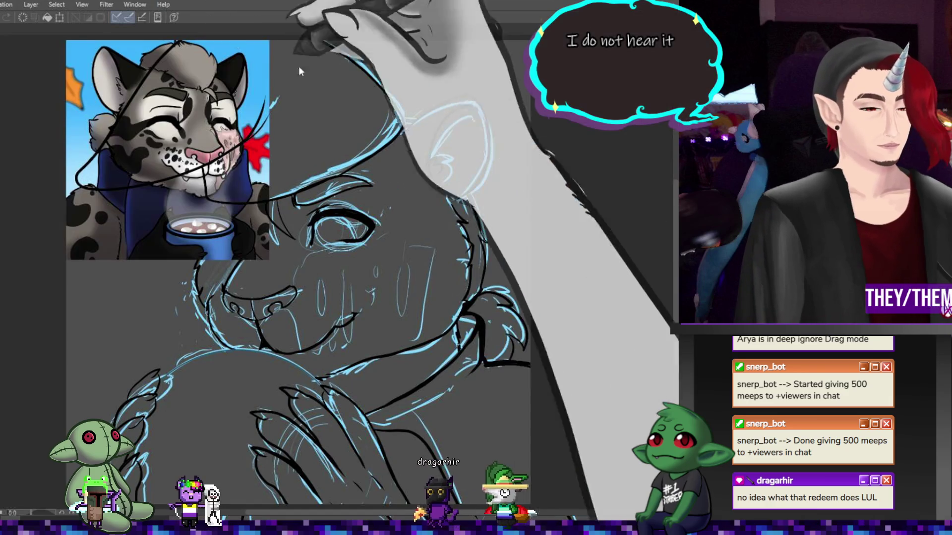
# Zoom out, scale the leopard reference down to a thumbnail, and move it lower on the left
pyautogui.hotkey('ctrl', '-')
pyautogui.hotkey('ctrl', 't')
pyautogui.moveTo(272, 215); pyautogui.dragTo(192, 130)
pyautogui.moveTo(165, 102); pyautogui.dragTo(166, 221)
pyautogui.press('Return')
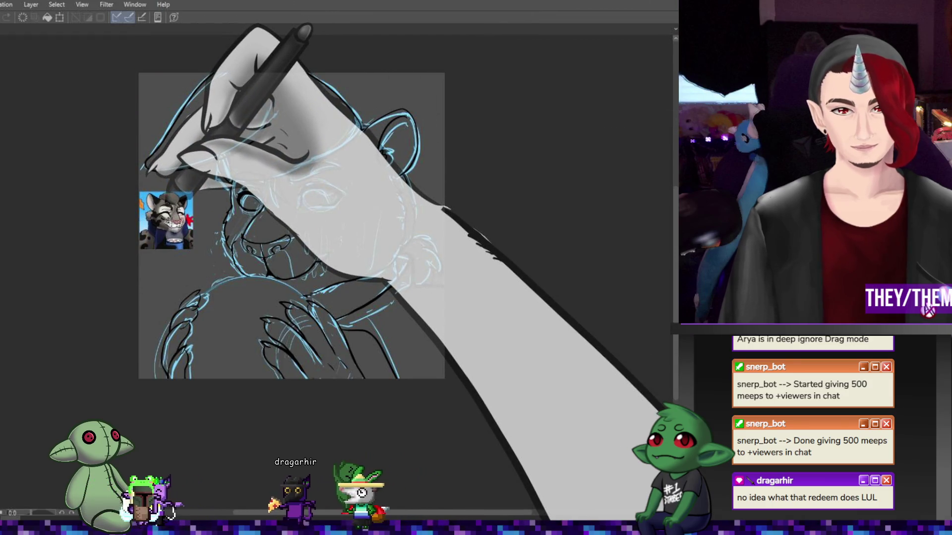
# Nudge the reference thumbnail slightly up and make it a bit smaller
pyautogui.hotkey('ctrl', 't')
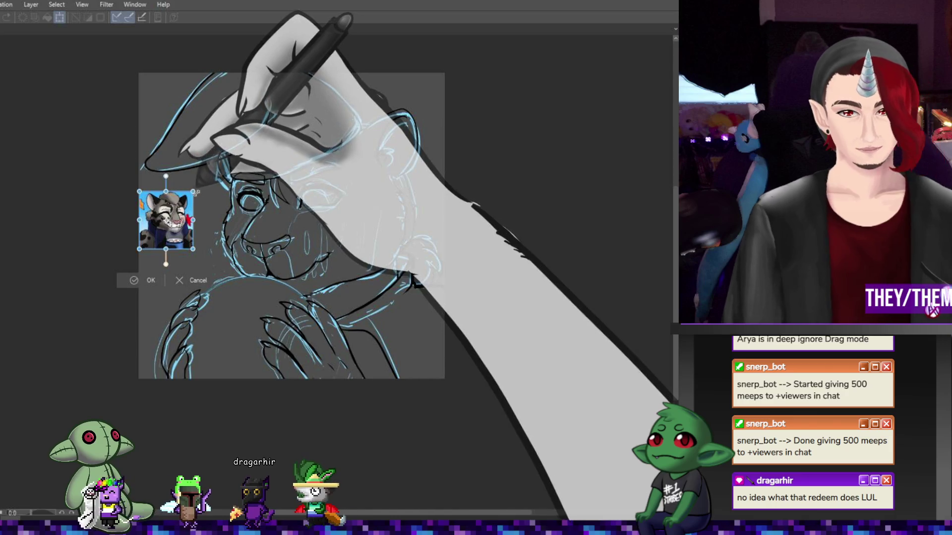
pyautogui.moveTo(197, 191); pyautogui.dragTo(193, 188)
pyautogui.press('Return')
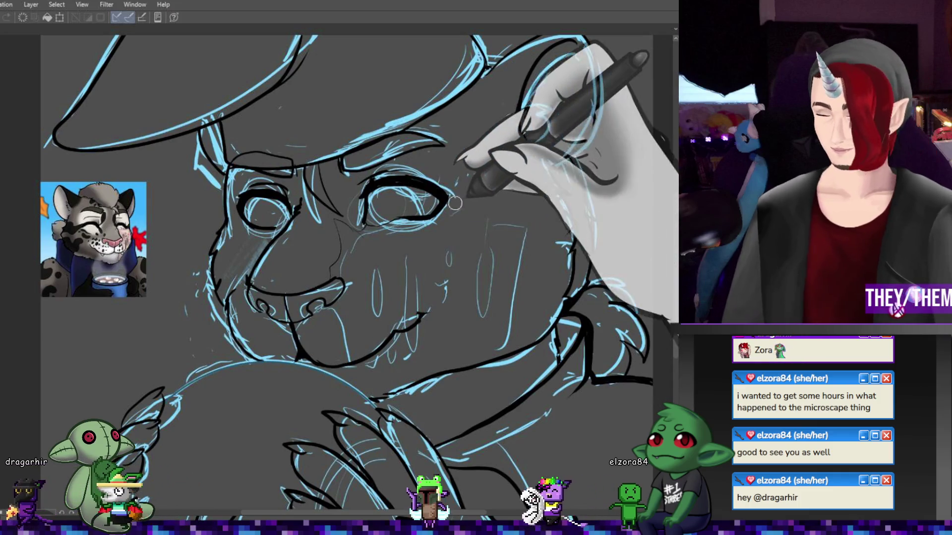
# Ink a black cheek line running down from the right eye's corner
pyautogui.moveTo(449, 207)
pyautogui.mouseDown()
pyautogui.moveTo(487, 236)
pyautogui.moveTo(488, 250)
pyautogui.mouseUp()
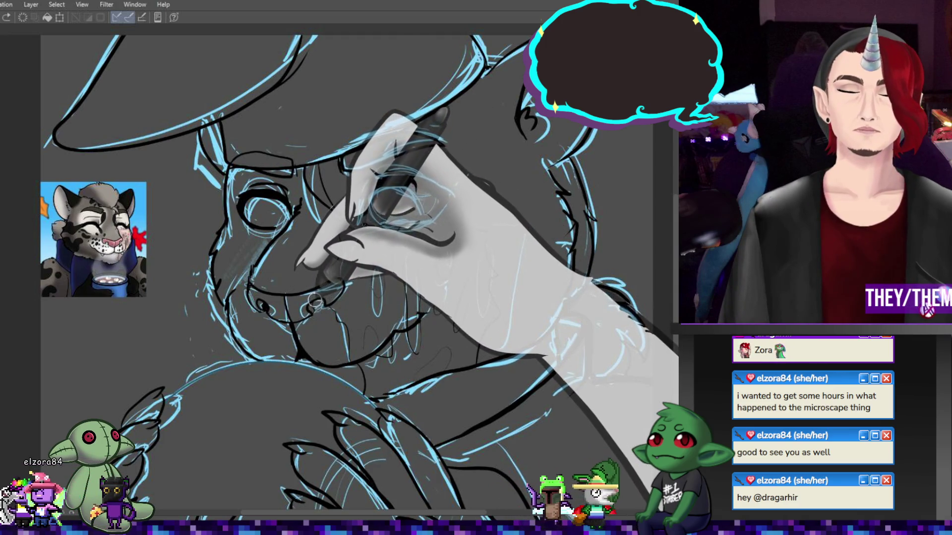
# Ink a short black stroke beside the leopard's nose
pyautogui.moveTo(314, 300); pyautogui.dragTo(264, 303)
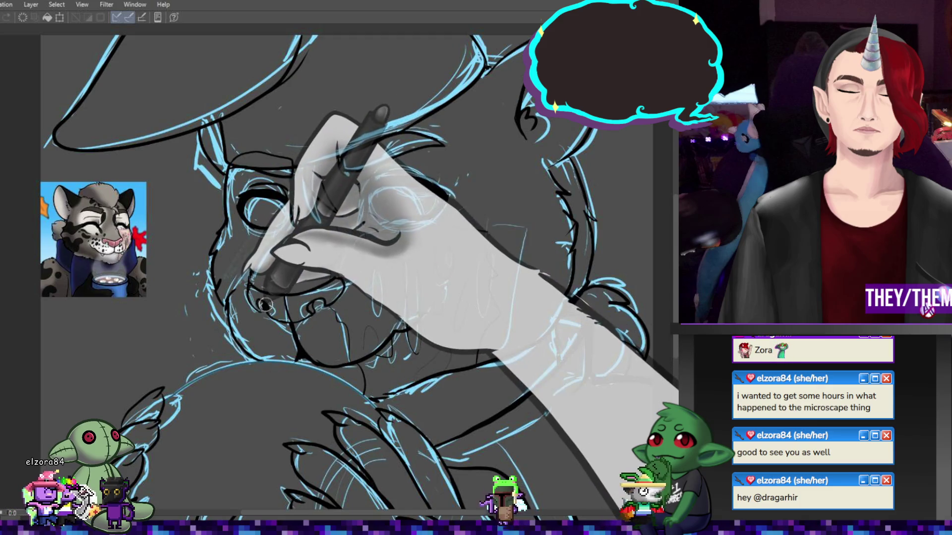
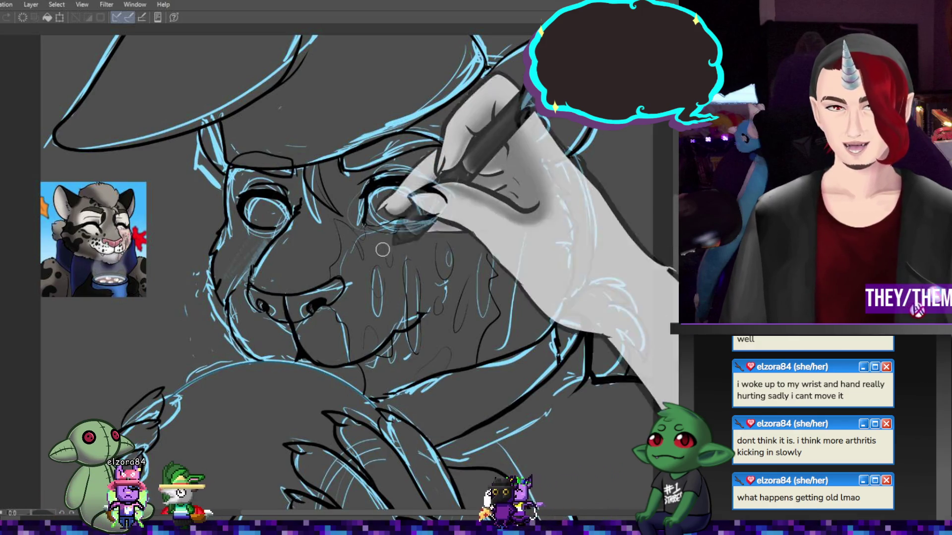
# Fit the whole drawing in view, then zoom back in on the bear's face for inking
pyautogui.hotkey('ctrl', '0')
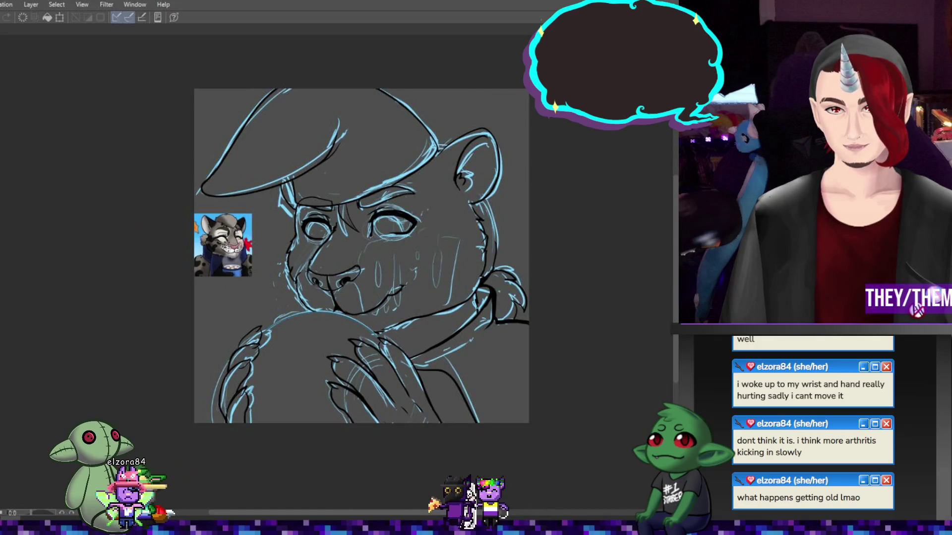
pyautogui.scroll(5, 358, 335)
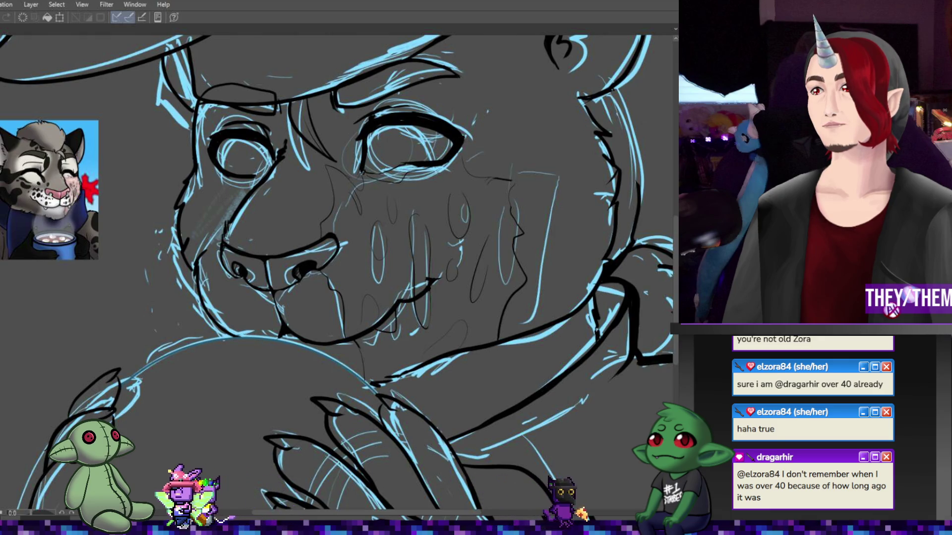
# Zoom in close on the bear for inking, then zoom out to review the inked scarf knot and head
pyautogui.hotkey('ctrl', '-')
pyautogui.hotkey('ctrl', '-')
pyautogui.hotkey('ctrl', '-')
pyautogui.hotkey('ctrl', '+')
pyautogui.hotkey('ctrl', '+')
pyautogui.hotkey('ctrl', '+')
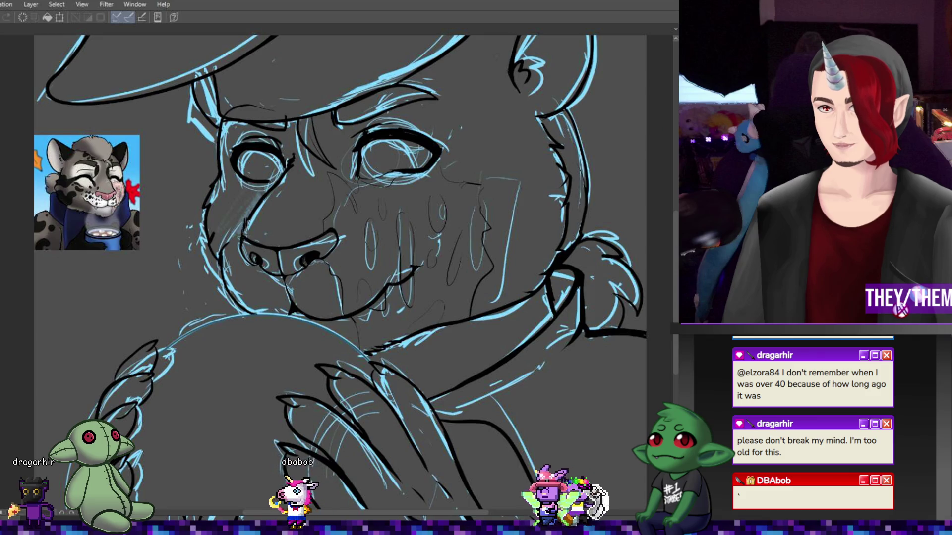
pyautogui.hotkey('ctrl', '-')
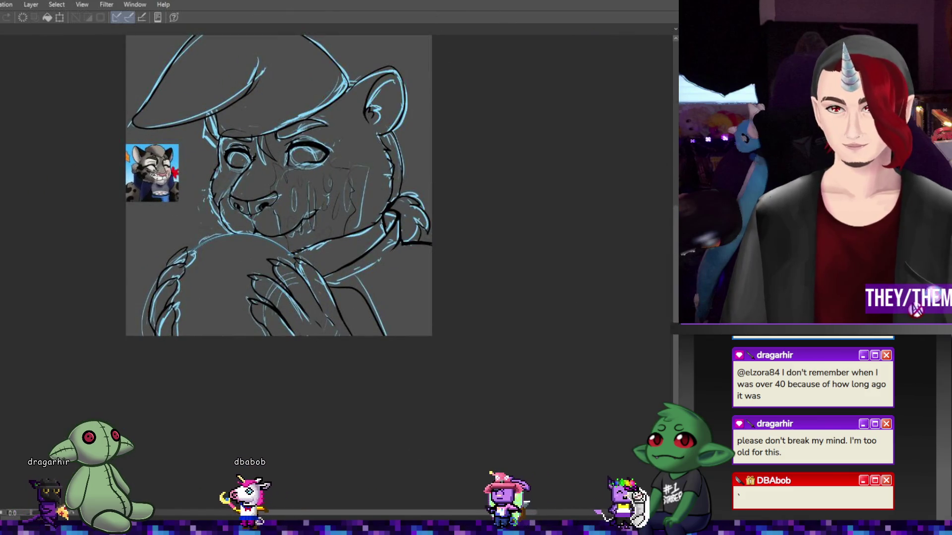